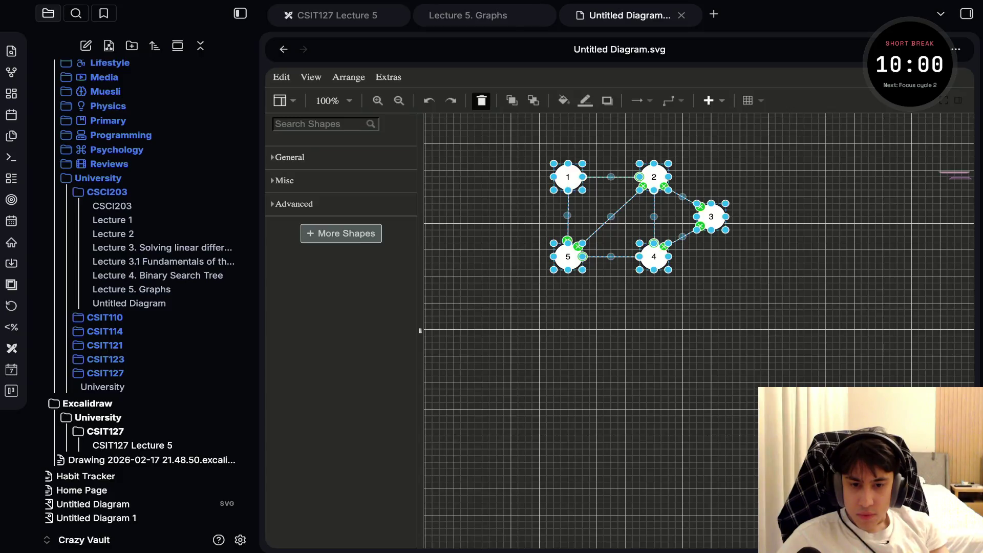
Look through the Extras and Arrange options and view the diagram's XML without replacing it.
{"action": "left_click", "coordinate": [389, 76]}
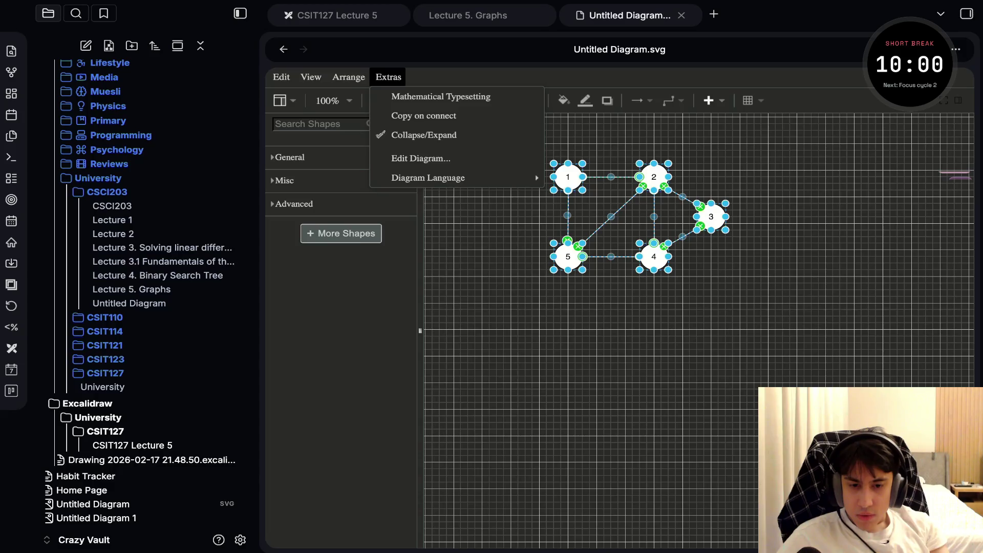
{"action": "left_click", "coordinate": [349, 77]}
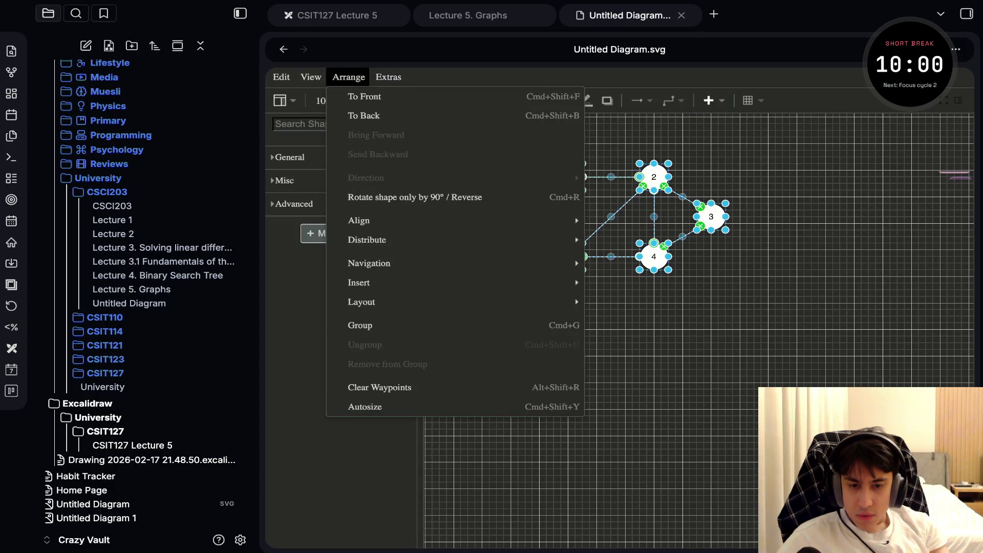
{"action": "left_click", "coordinate": [409, 174]}
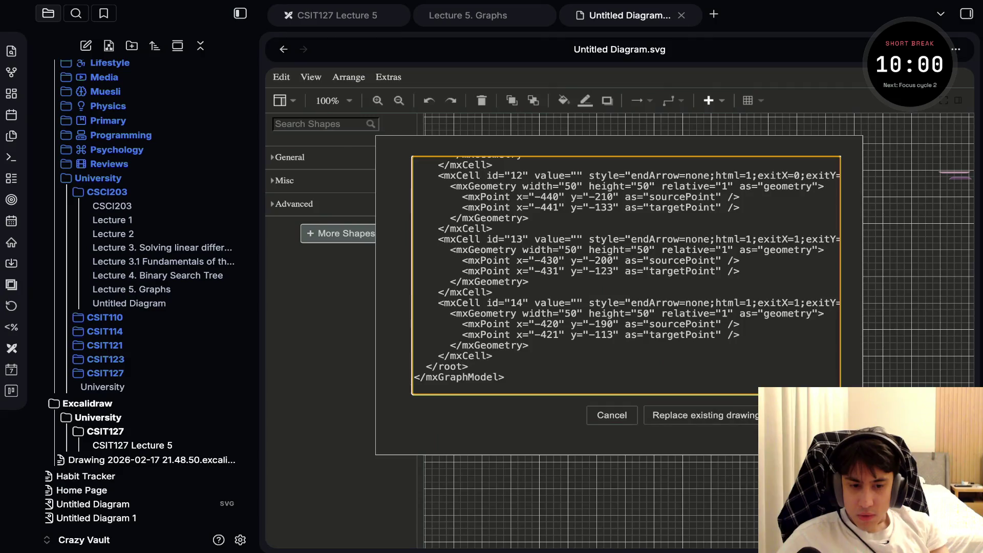
{"action": "scroll", "coordinate": [626, 274], "scroll_direction": "up", "scroll_amount": 2}
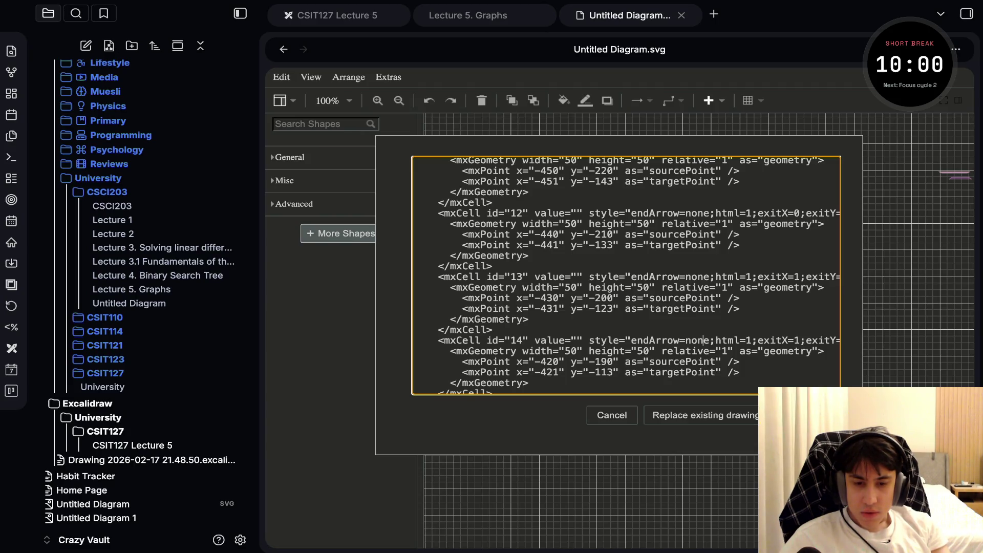
{"action": "left_click", "coordinate": [773, 415]}
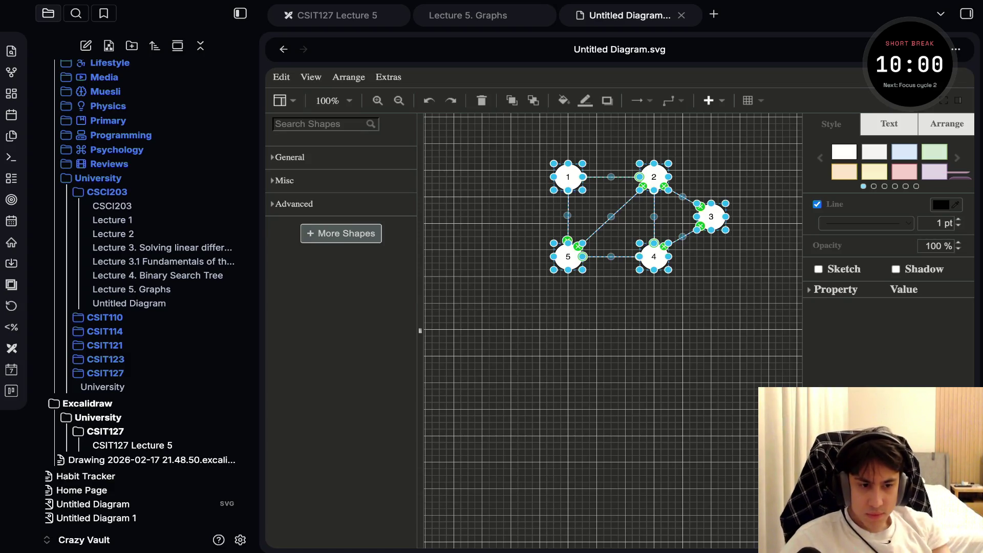
Set the node labels' font size to 18 pt in the Text panel.
{"action": "left_click", "coordinate": [890, 123]}
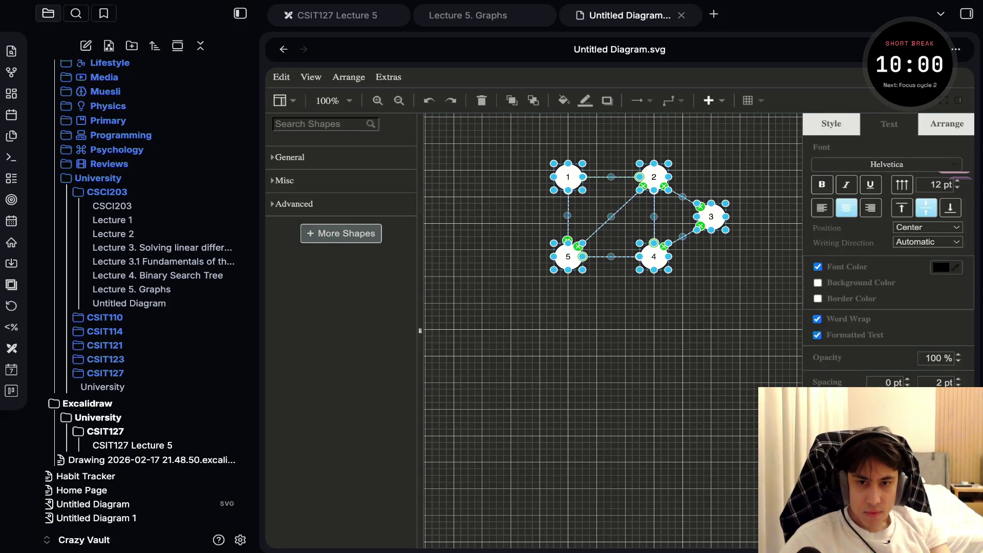
{"action": "left_click", "coordinate": [938, 185]}
{"action": "key", "text": "ctrl+a"}
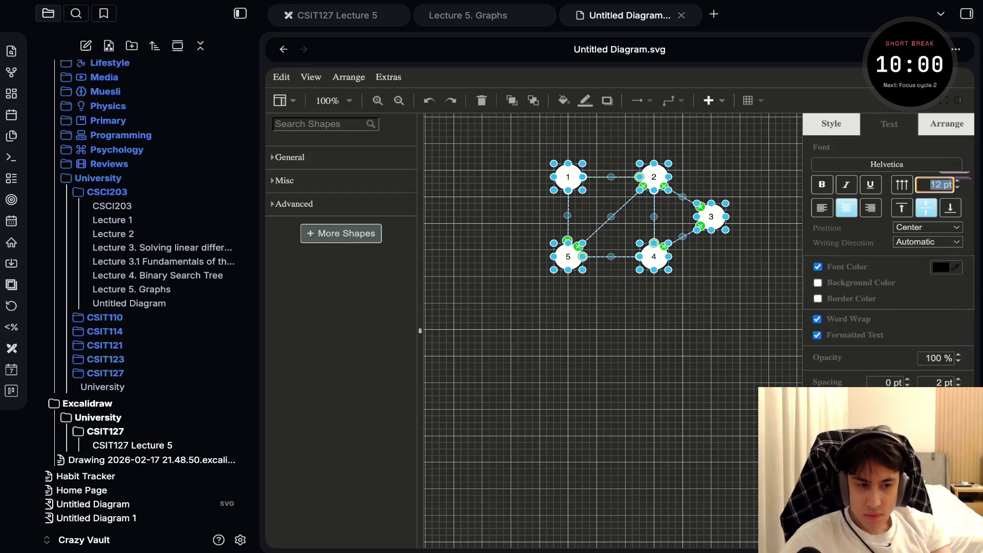
{"action": "type", "text": "18"}
{"action": "key", "text": "Return"}
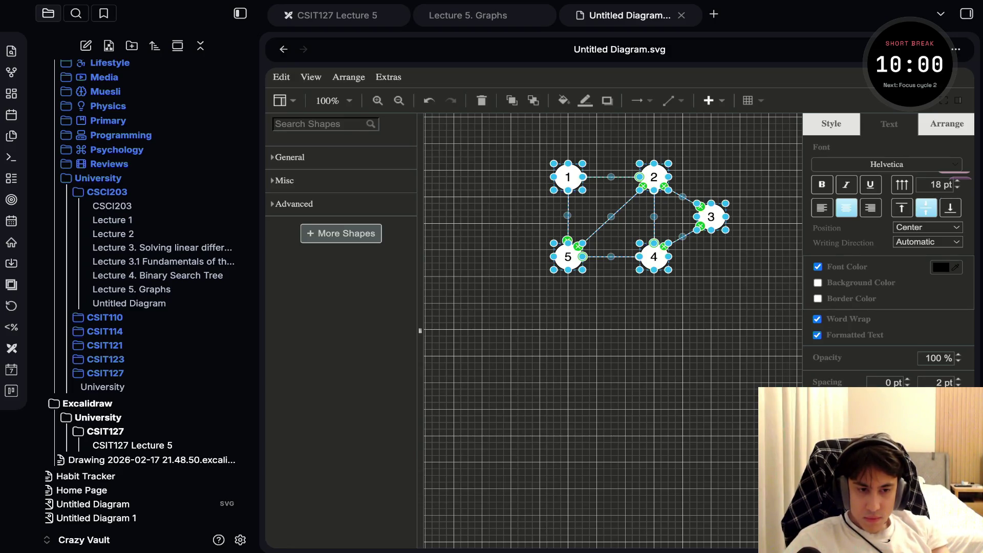
{"action": "left_click", "coordinate": [831, 124]}
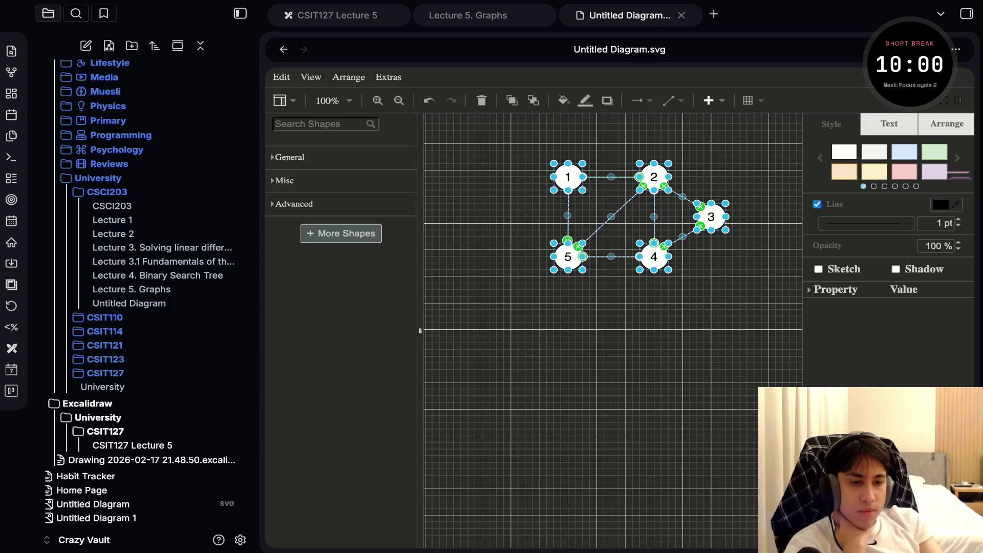
{"action": "left_click", "coordinate": [947, 123]}
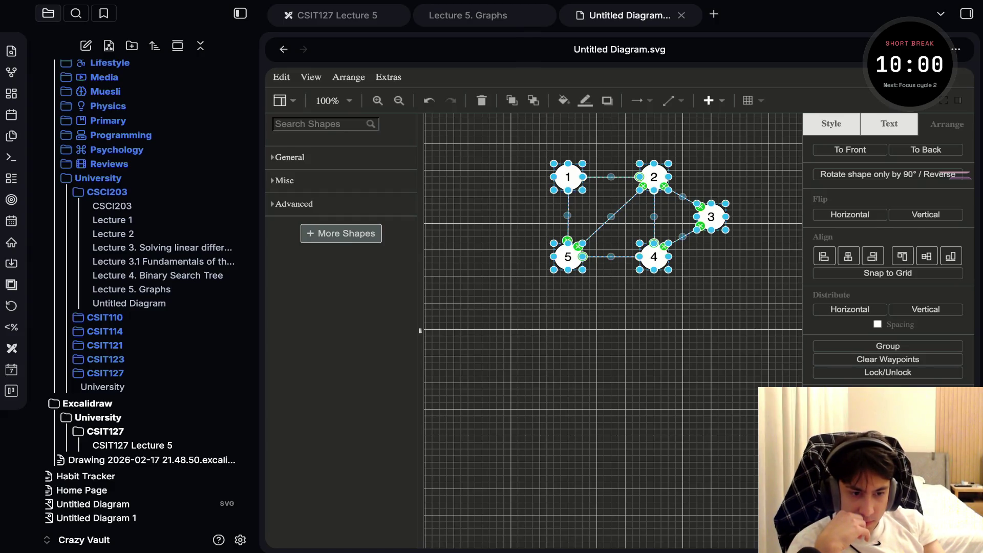
{"action": "left_click", "coordinate": [832, 123]}
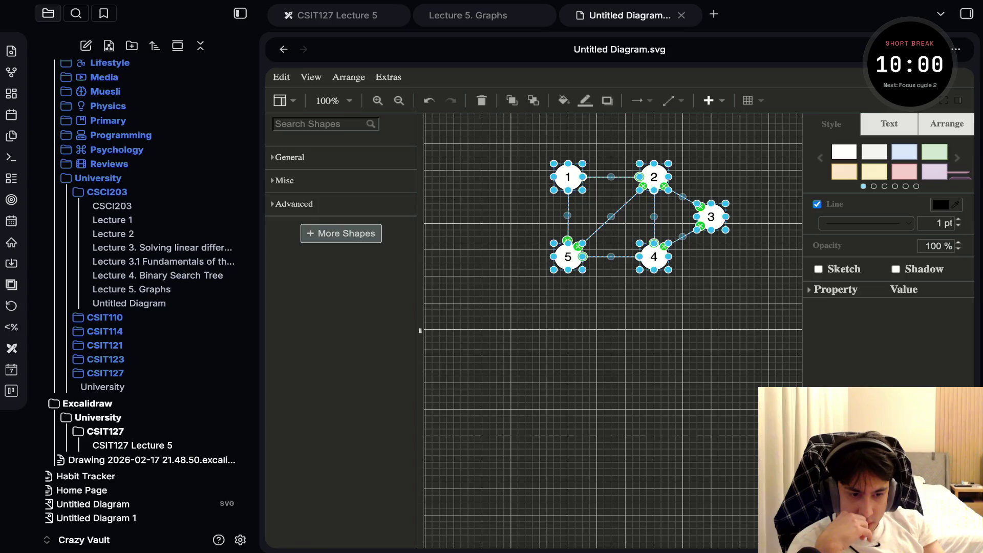
{"action": "left_click", "coordinate": [834, 289]}
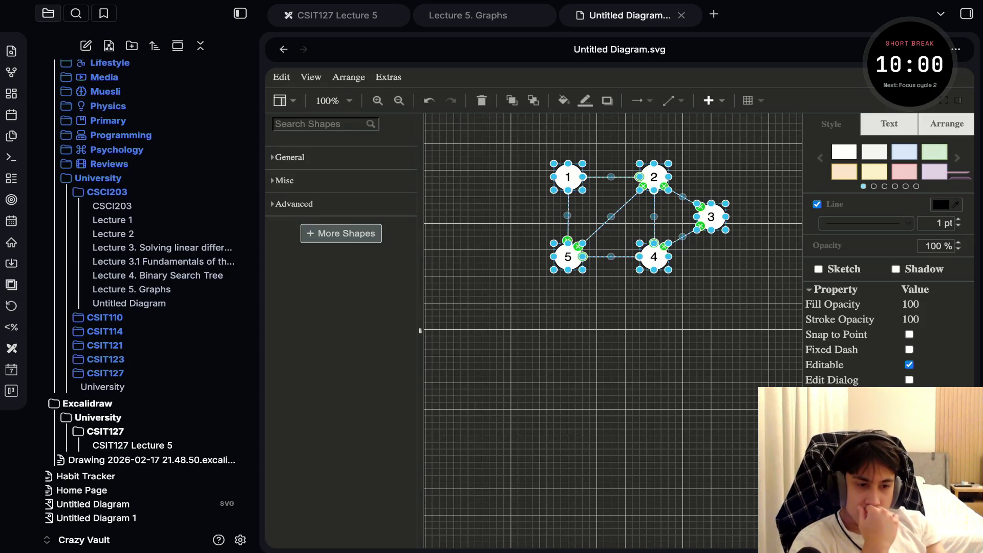
{"action": "left_click", "coordinate": [889, 123]}
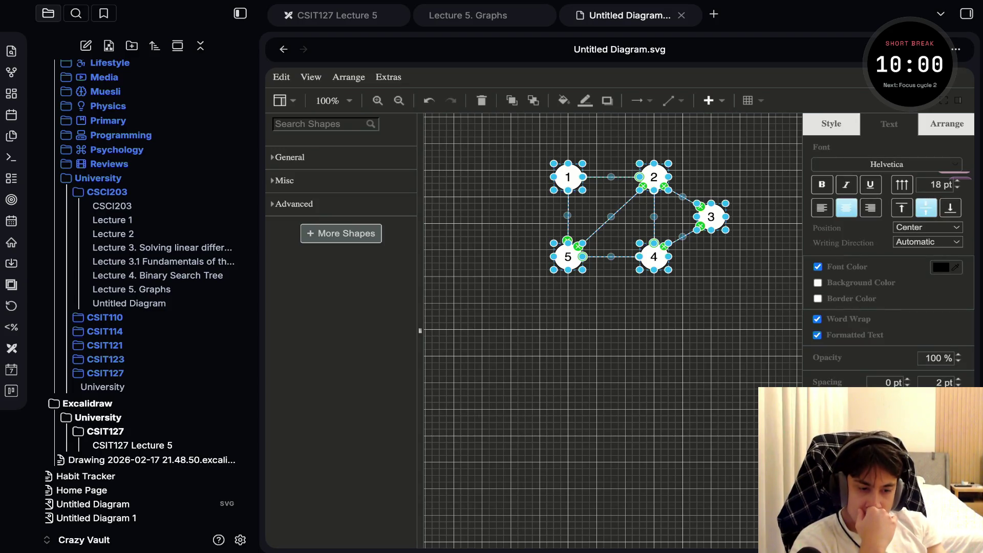
{"action": "scroll", "coordinate": [614, 330], "scroll_direction": "up", "scroll_amount": 3}
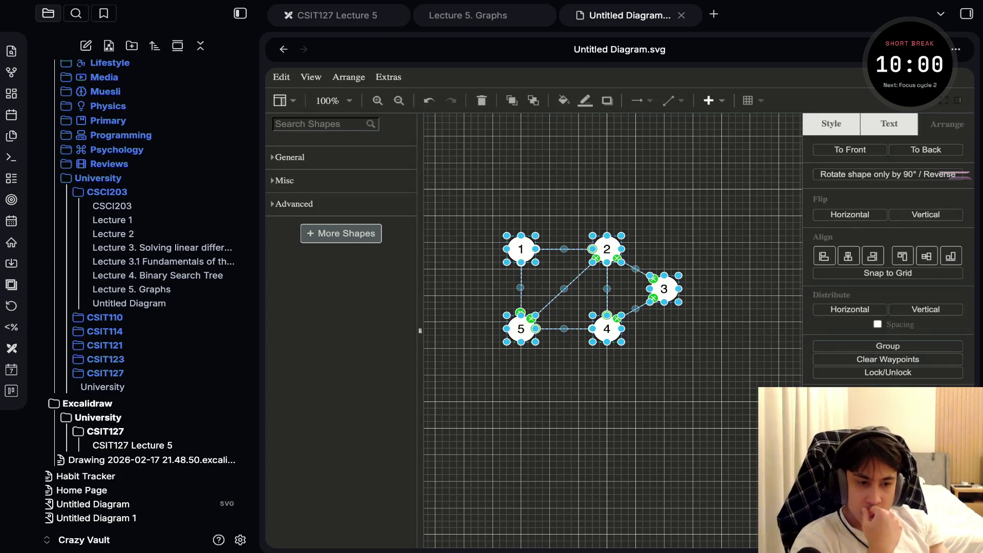
{"action": "left_click", "coordinate": [947, 124]}
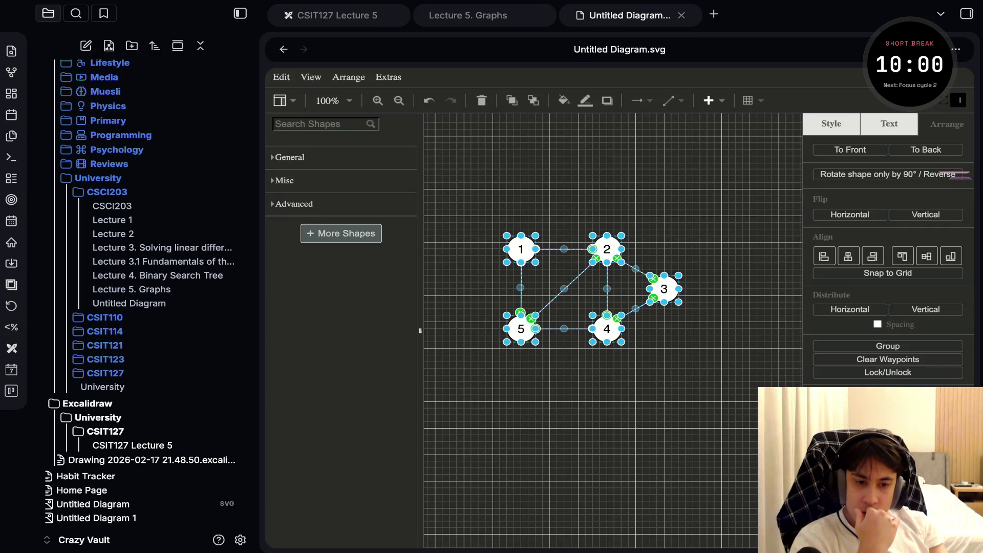
Close the format panel and undo a stray edge dragged from node 4.
{"action": "left_click", "coordinate": [959, 100]}
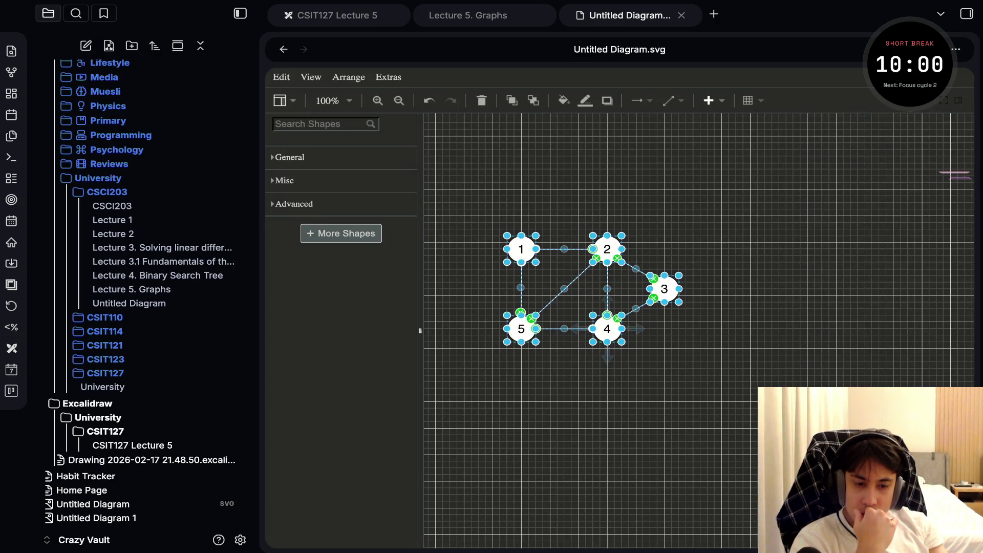
{"action": "left_click_drag", "start_coordinate": [607, 357], "coordinate": [600, 442]}
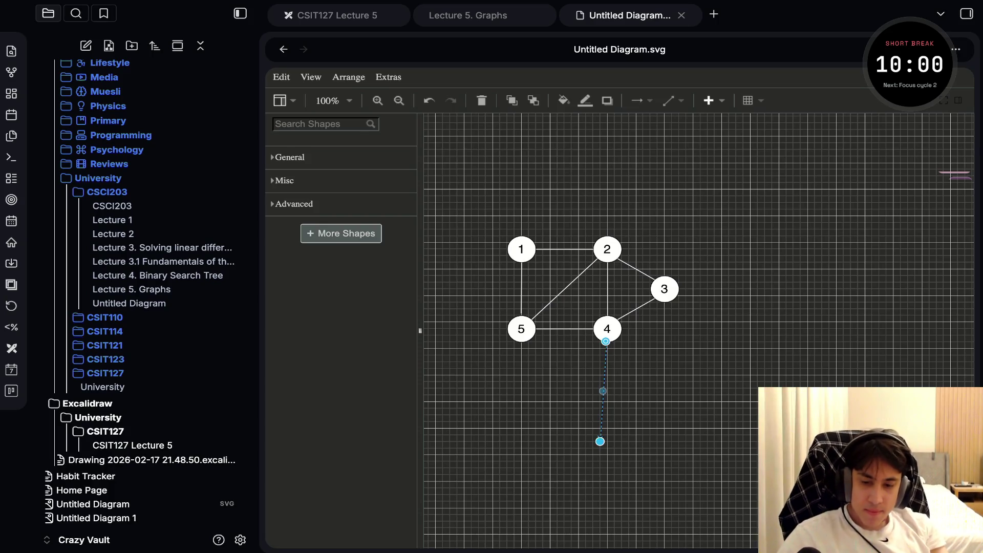
{"action": "key", "text": "ctrl+z"}
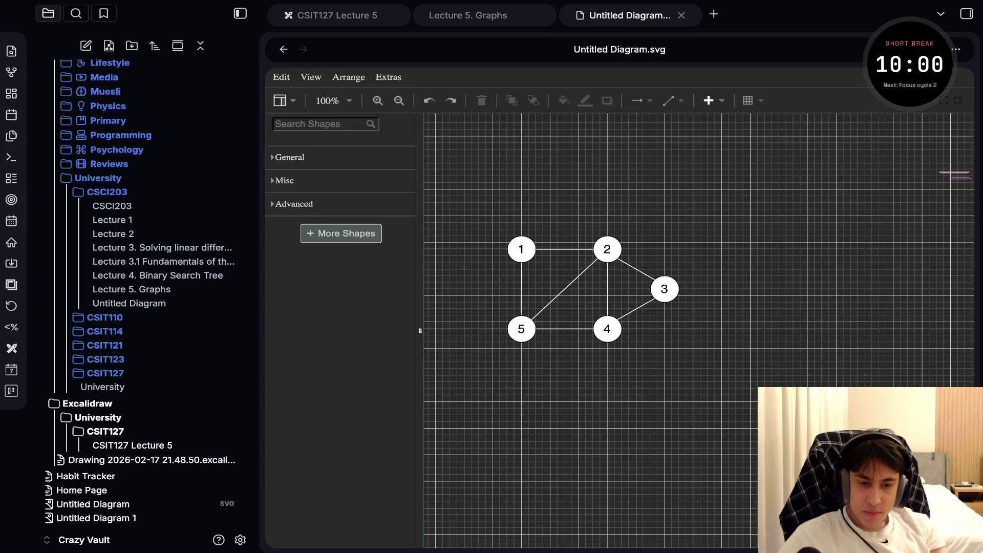
Select and deselect the whole graph, then zoom and pan around it.
{"action": "key", "text": "ctrl+a"}
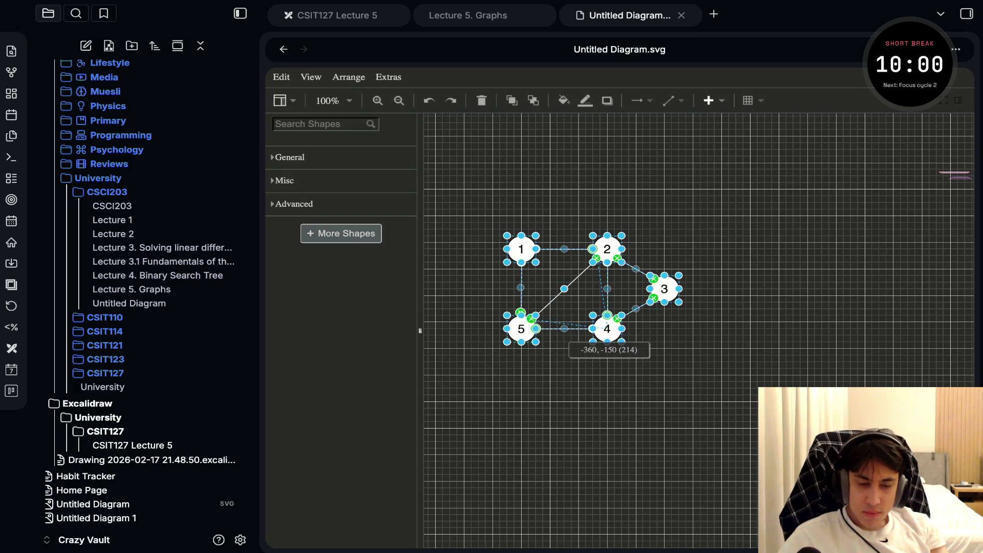
{"action": "key", "text": "Escape"}
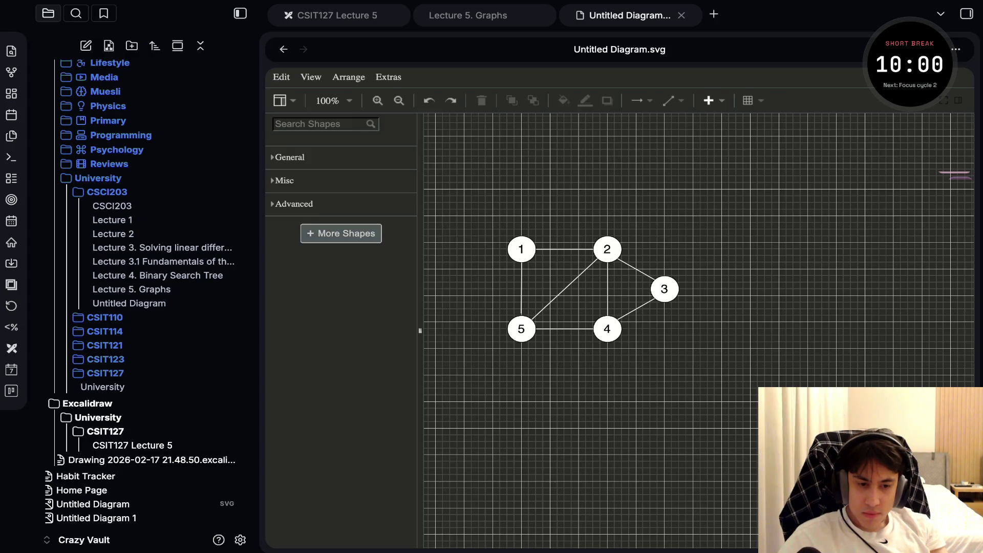
{"action": "scroll", "coordinate": [483, 288], "scroll_direction": "up", "scroll_amount": 5}
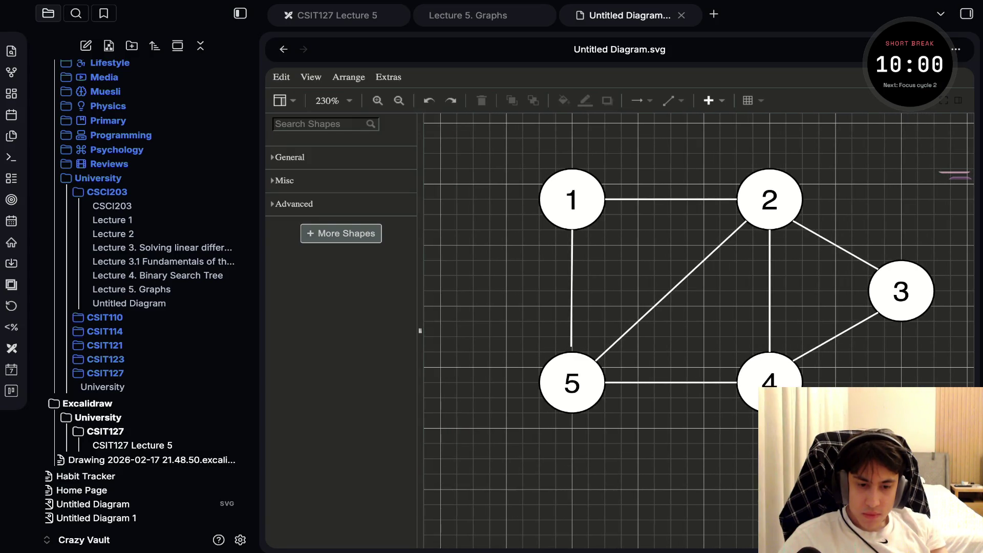
{"action": "scroll", "coordinate": [836, 241], "scroll_direction": "up", "scroll_amount": 2}
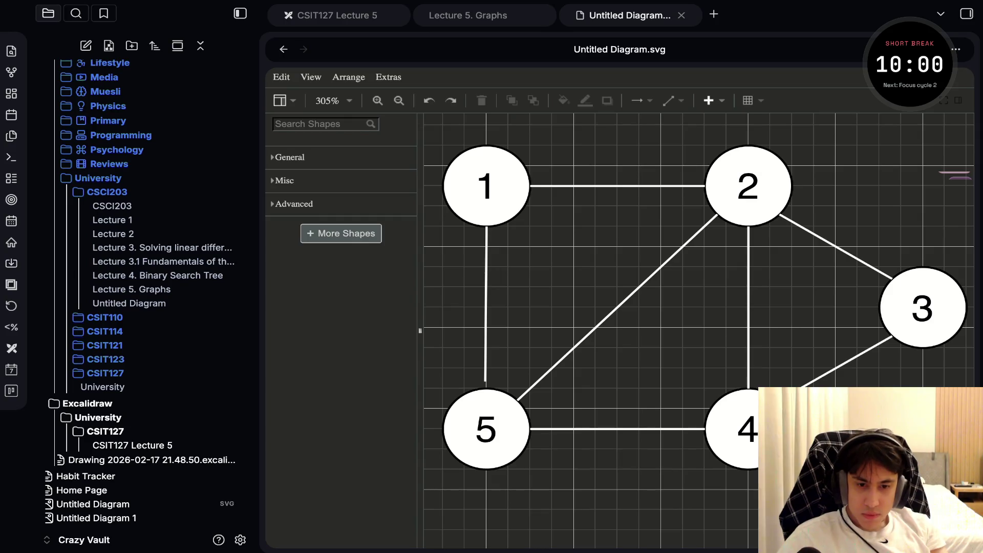
{"action": "scroll", "coordinate": [697, 330], "scroll_direction": "right", "scroll_amount": 1}
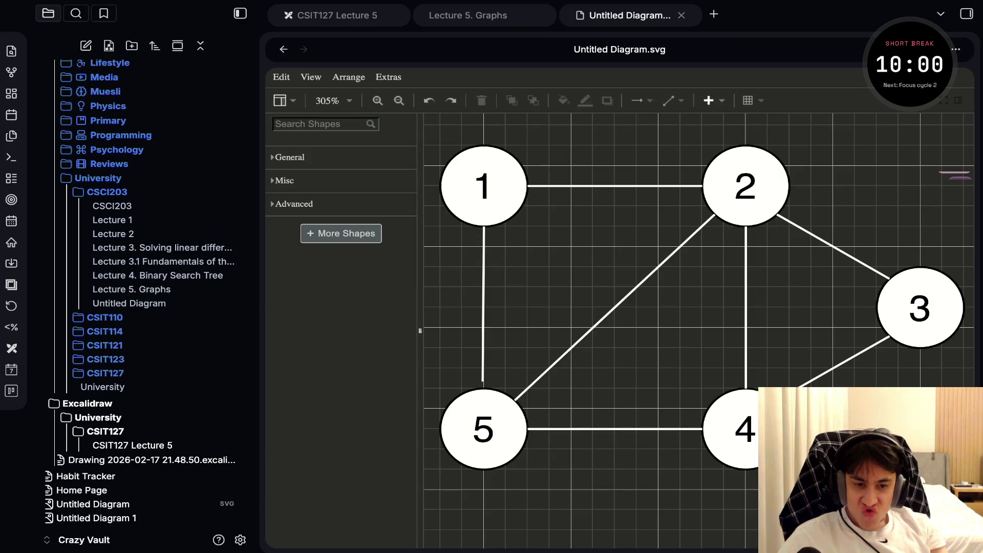
{"action": "scroll", "coordinate": [561, 288], "scroll_direction": "down", "scroll_amount": 4, "text": "ctrl"}
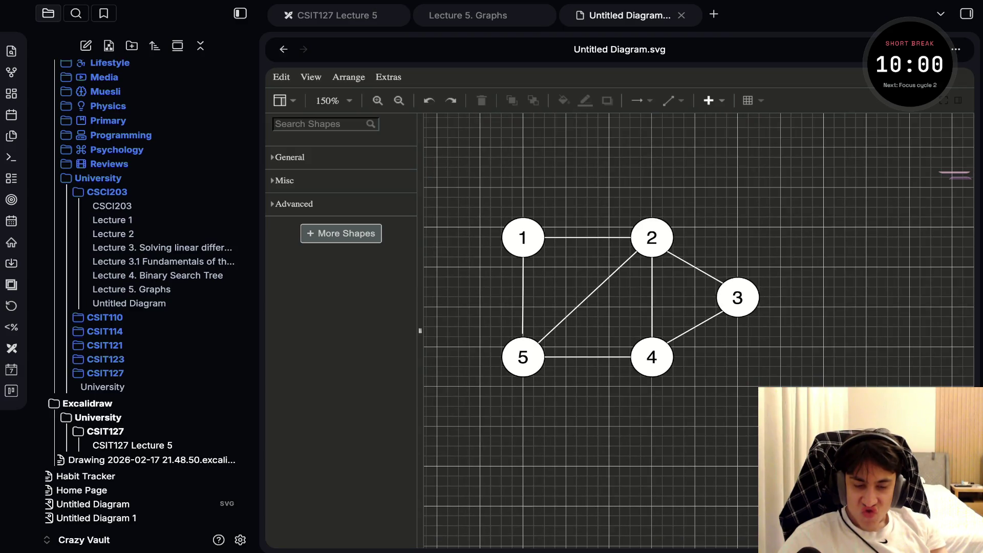
{"action": "scroll", "coordinate": [699, 330], "scroll_direction": "left", "scroll_amount": 1}
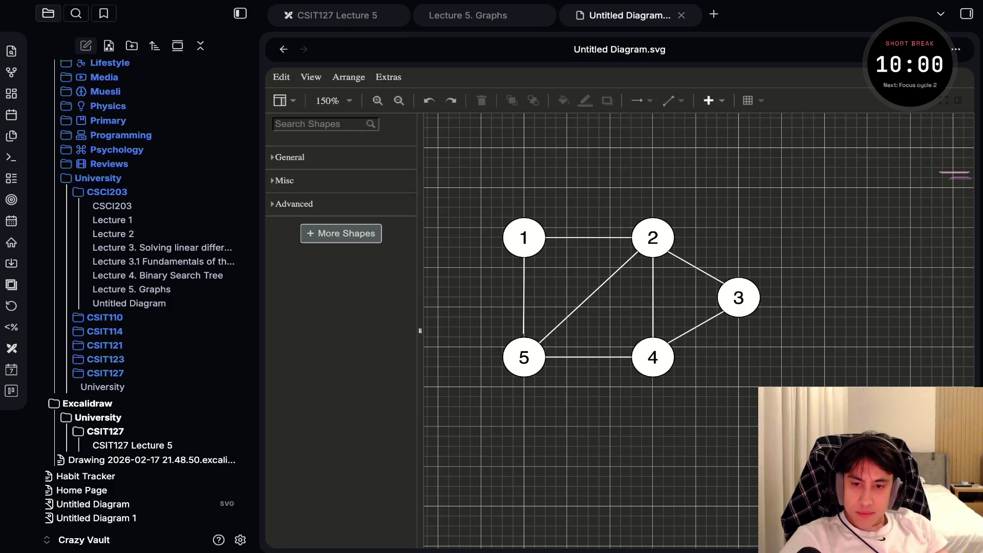
Create a new blank Excalidraw drawing.
{"action": "left_click", "coordinate": [86, 46]}
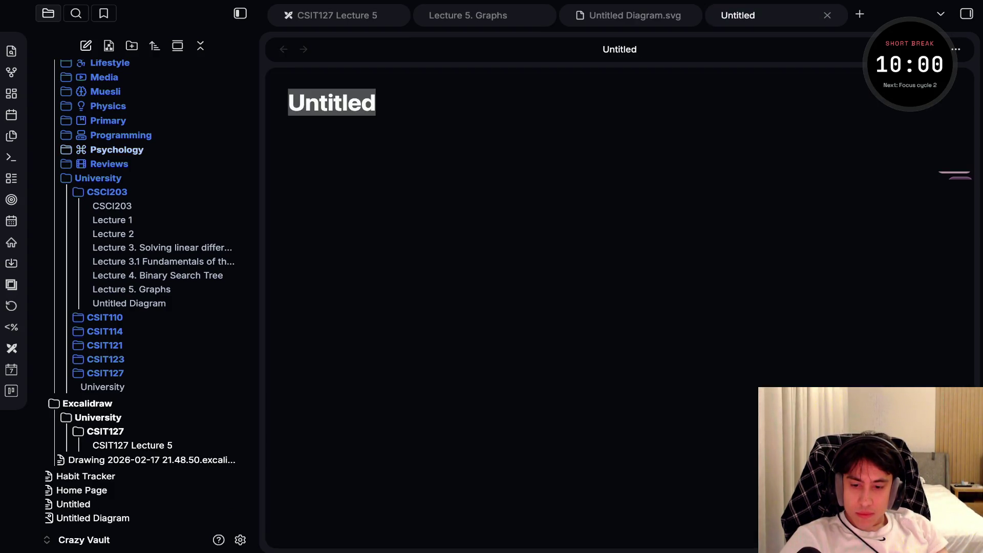
{"action": "left_click", "coordinate": [11, 327]}
{"action": "key", "text": "Escape"}
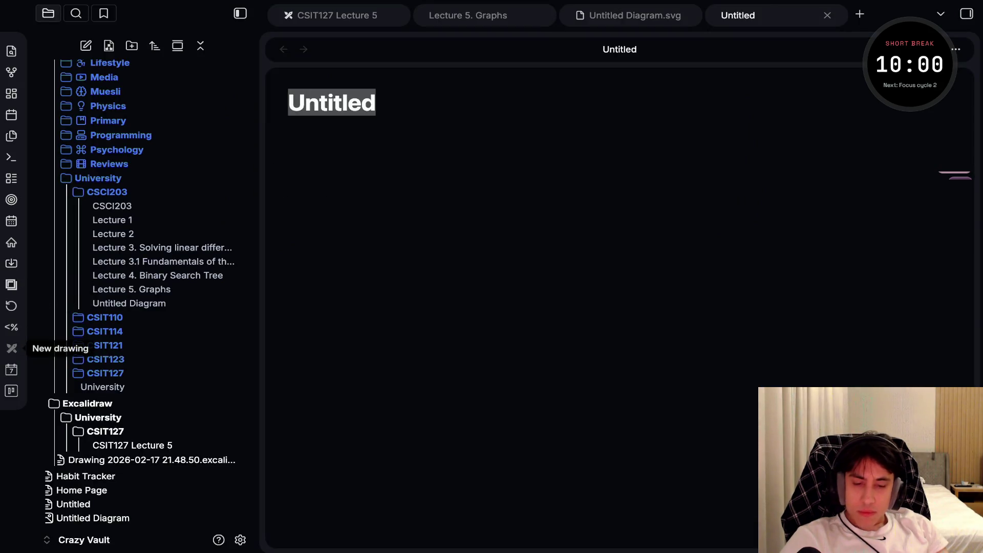
{"action": "left_click", "coordinate": [11, 348]}
Draw a node-sized ellipse circle in the upper-left of the canvas.
{"action": "key", "text": "r"}
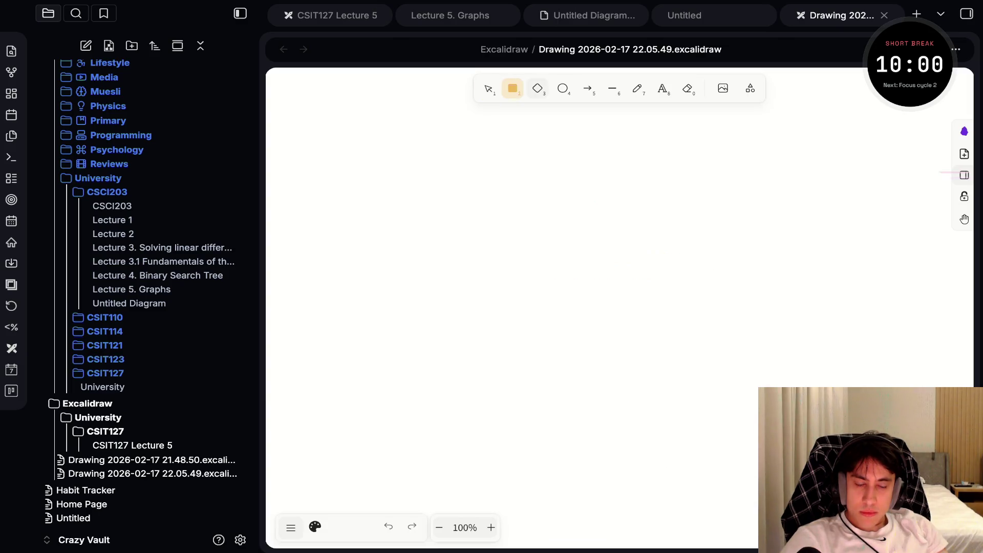
{"action": "key", "text": "4"}
{"action": "mouse_move", "coordinate": [415, 182]}
{"action": "left_mouse_down"}
{"action": "mouse_move", "coordinate": [514, 222]}
{"action": "mouse_move", "coordinate": [529, 253]}
{"action": "mouse_move", "coordinate": [507, 271]}
{"action": "left_mouse_up"}
{"action": "mouse_move", "coordinate": [489, 223]}
{"action": "left_mouse_down"}
{"action": "mouse_move", "coordinate": [481, 241]}
{"action": "mouse_move", "coordinate": [503, 262]}
{"action": "mouse_move", "coordinate": [471, 233]}
{"action": "left_mouse_up"}
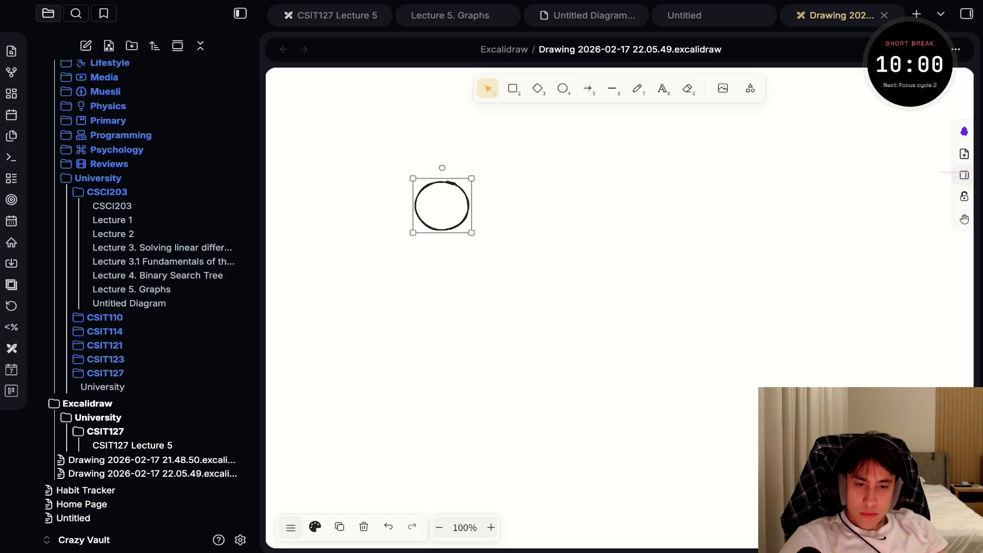
Label the circle '1'.
{"action": "key", "text": "Return"}
{"action": "type", "text": "1"}
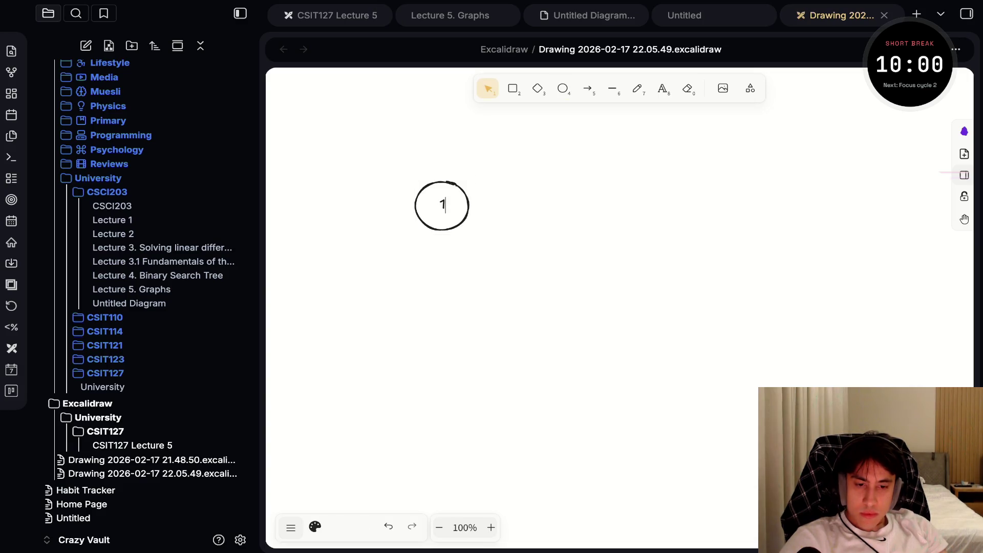
{"action": "key", "text": "Escape"}
{"action": "key", "text": "Return"}
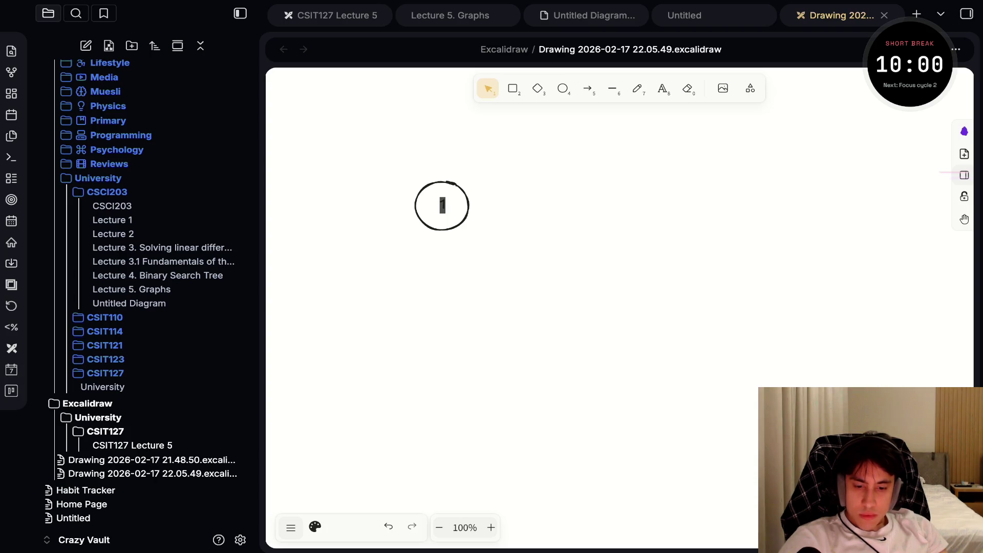
Finish the '1' label, try enlarging the circle, and undo the resize.
{"action": "left_click", "coordinate": [290, 527]}
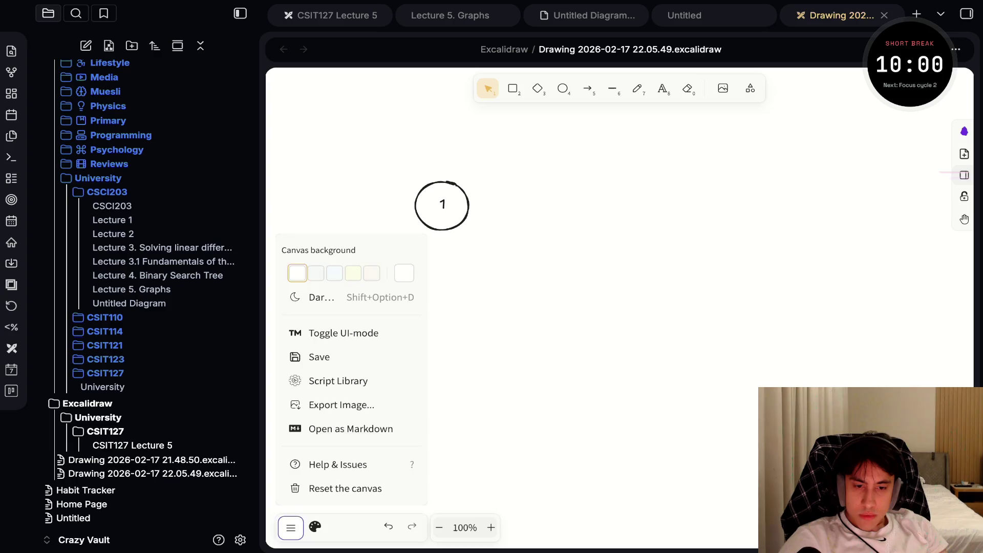
{"action": "left_click", "coordinate": [291, 527]}
{"action": "key", "text": "Escape"}
{"action": "mouse_move", "coordinate": [472, 233]}
{"action": "left_mouse_down"}
{"action": "mouse_move", "coordinate": [450, 226]}
{"action": "mouse_move", "coordinate": [456, 213]}
{"action": "mouse_move", "coordinate": [600, 370]}
{"action": "mouse_move", "coordinate": [432, 219]}
{"action": "mouse_move", "coordinate": [461, 216]}
{"action": "left_mouse_up"}
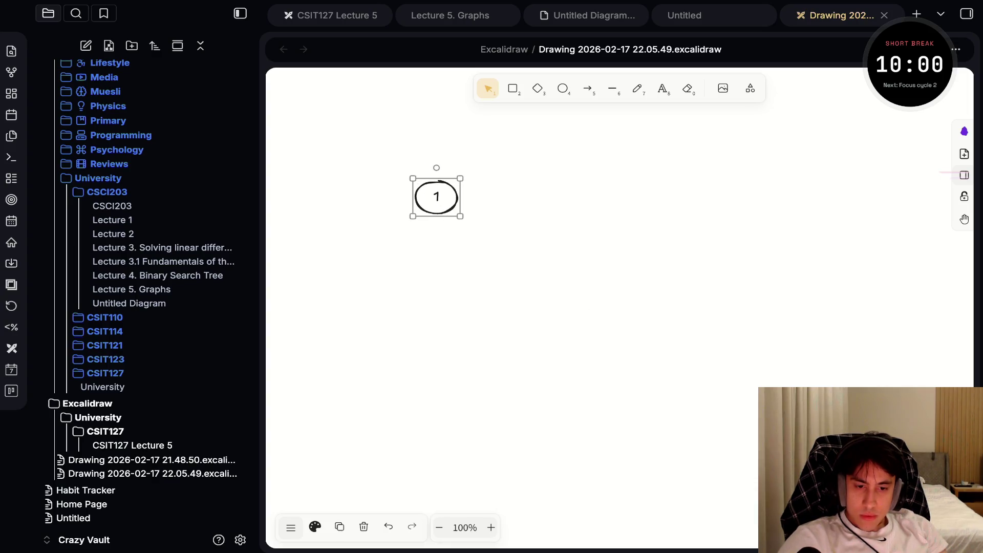
{"action": "key", "text": "ctrl+z"}
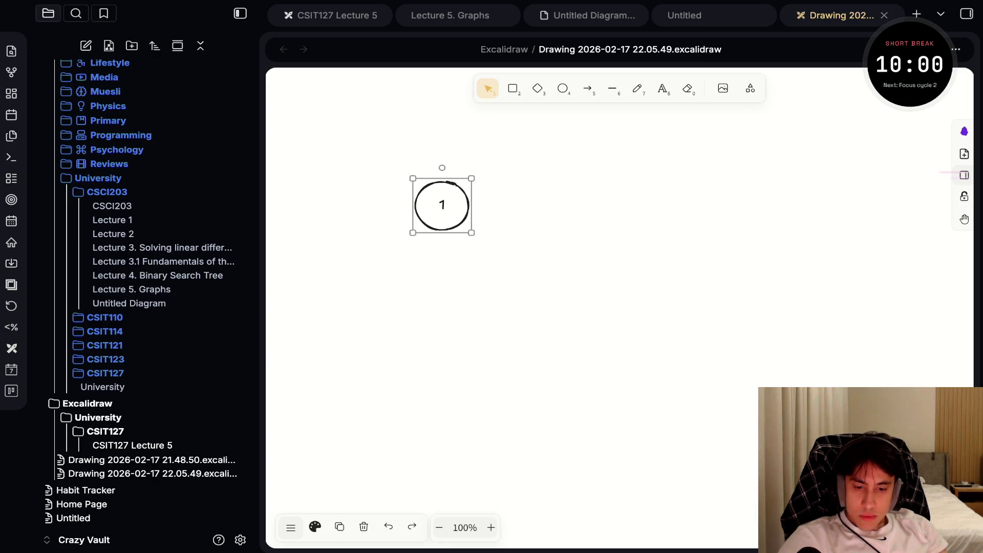
Set the '1' label's font size to L in the text properties.
{"action": "key", "text": "Return"}
{"action": "left_click", "coordinate": [291, 528]}
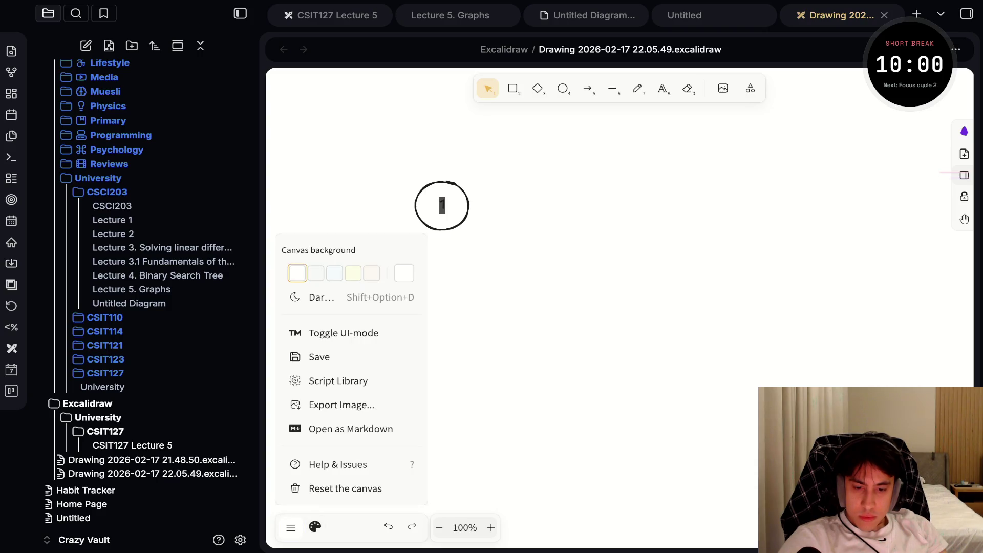
{"action": "key", "text": "Escape"}
{"action": "key", "text": "Escape"}
{"action": "key", "text": "Return"}
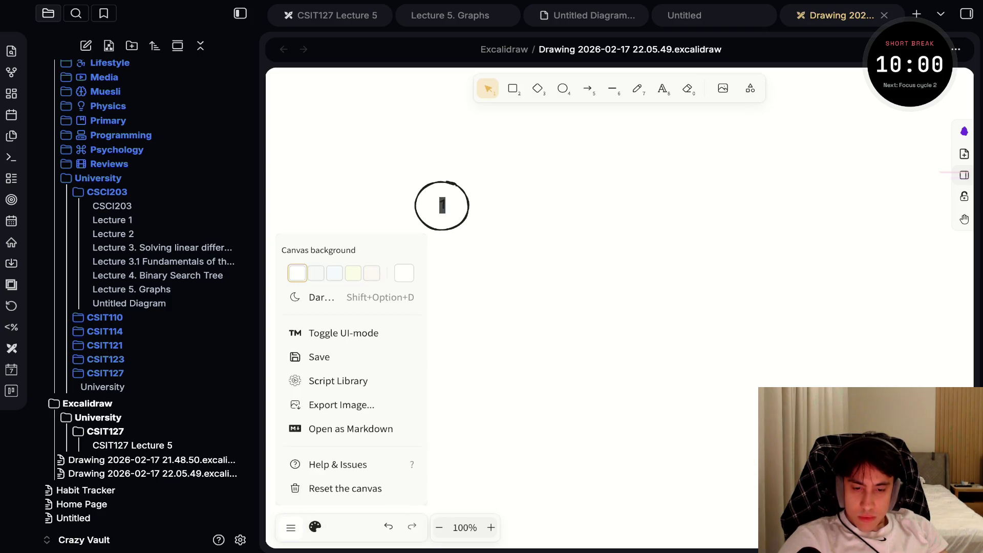
{"action": "left_click", "coordinate": [315, 526]}
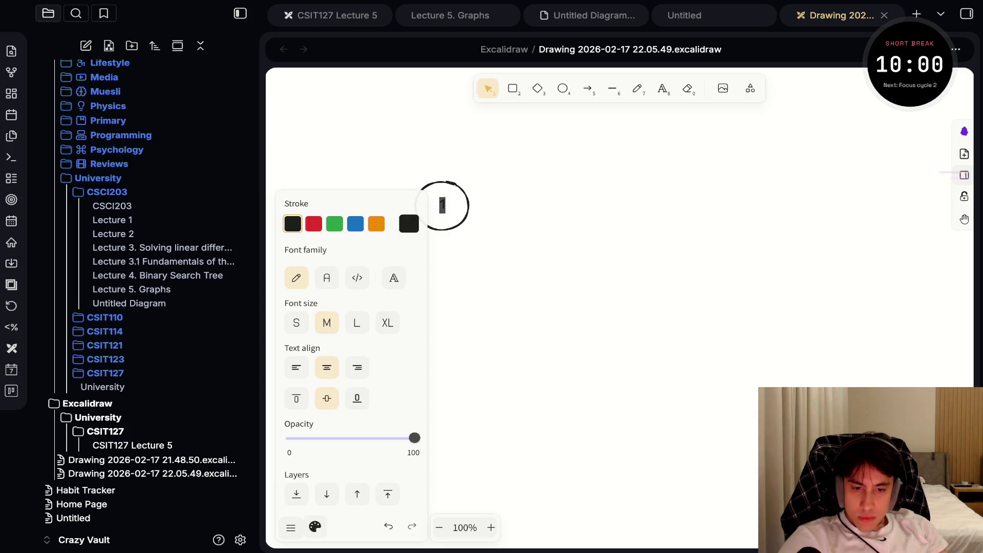
{"action": "left_click", "coordinate": [357, 323]}
{"action": "key", "text": "ctrl+shift+period"}
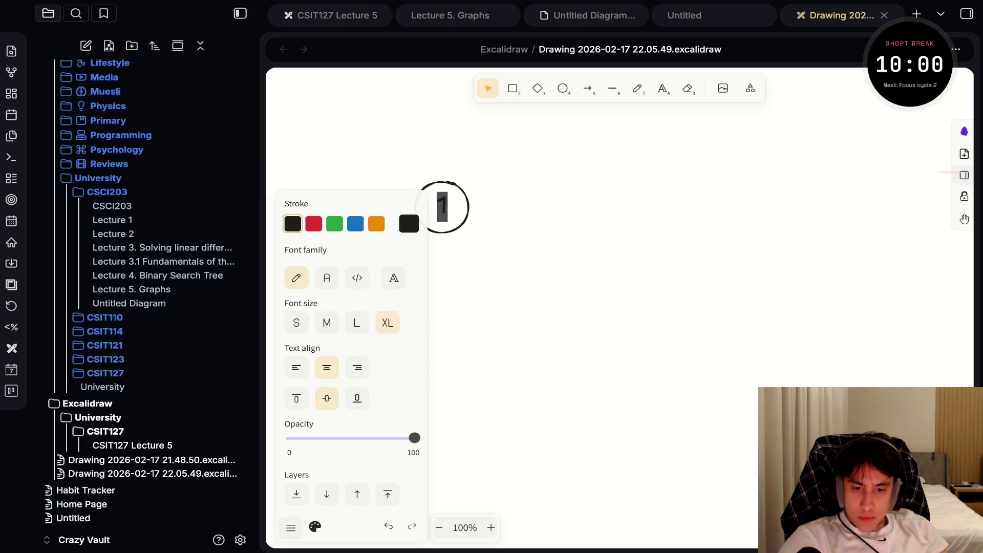
{"action": "key", "text": "ctrl+shift+comma"}
{"action": "key", "text": "Escape"}
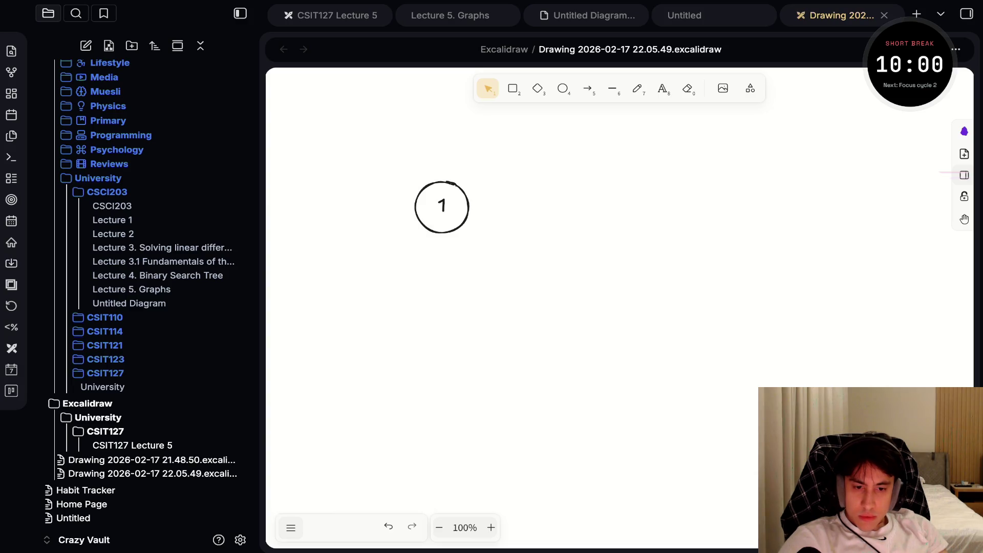
{"action": "left_click", "coordinate": [442, 207]}
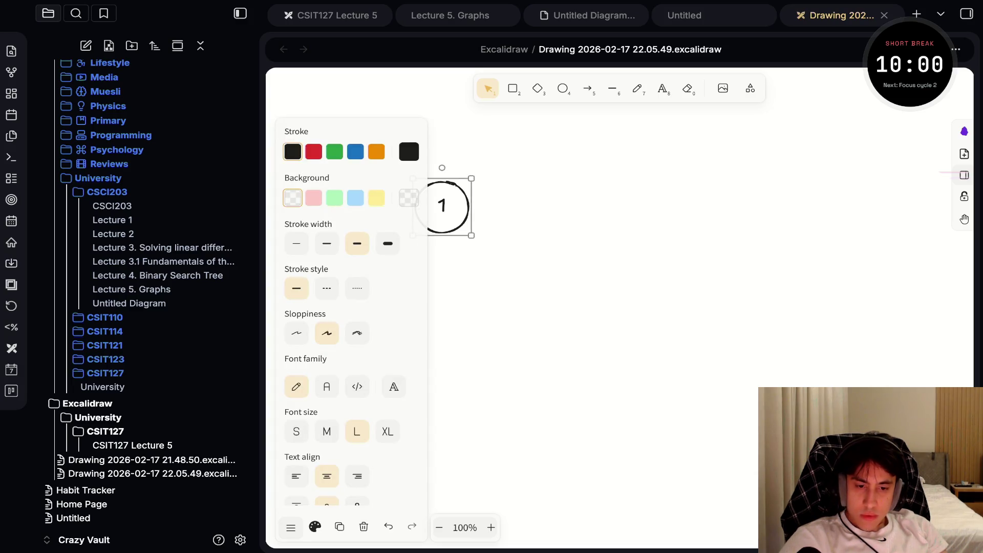
Alt-drag the circle labelled 1 to place a copy directly below it.
{"action": "left_click_drag", "start_coordinate": [442, 207], "coordinate": [445, 330]}
{"action": "key", "text": "Escape"}
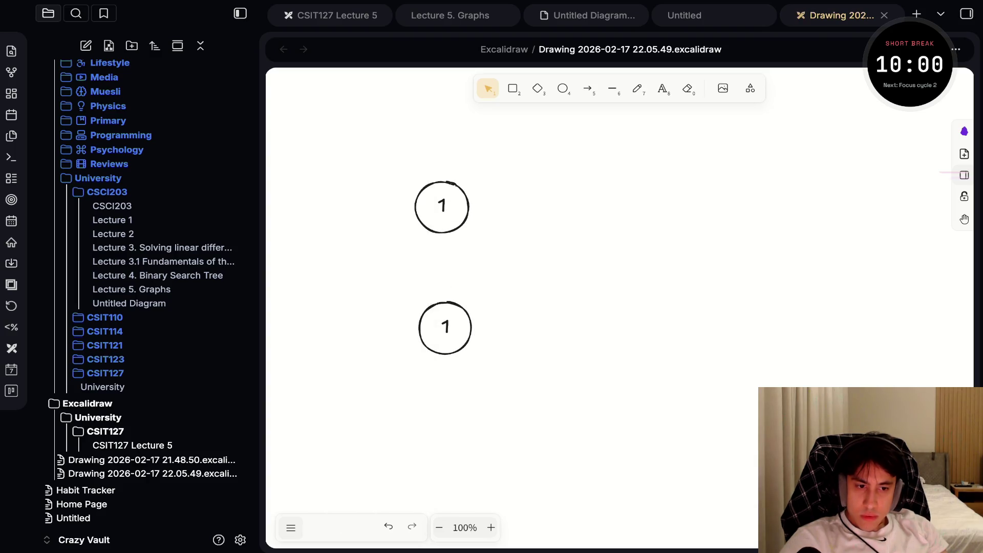
{"action": "left_click", "coordinate": [750, 88]}
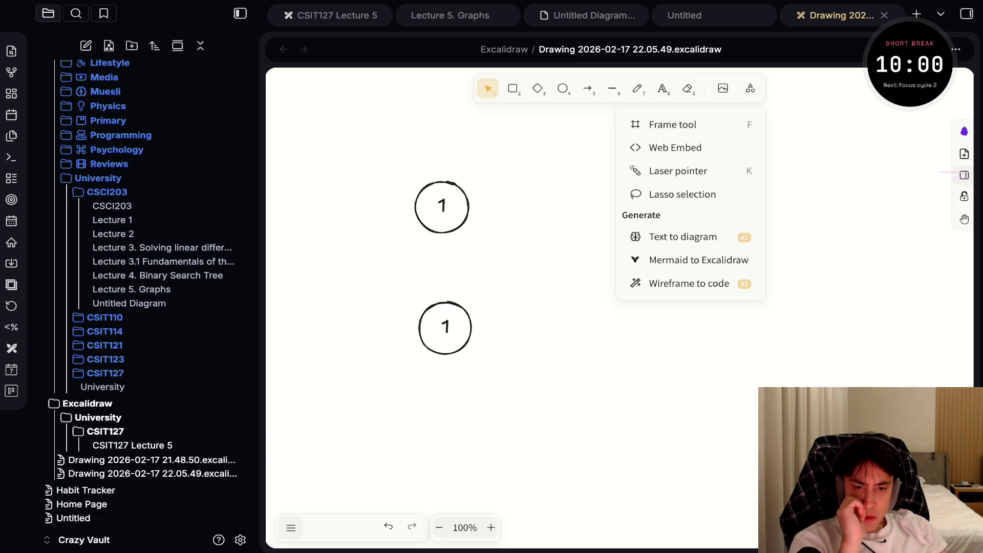
Draw a frame around both circles, then delete it.
{"action": "left_click", "coordinate": [672, 125]}
{"action": "left_click_drag", "start_coordinate": [376, 149], "coordinate": [605, 375]}
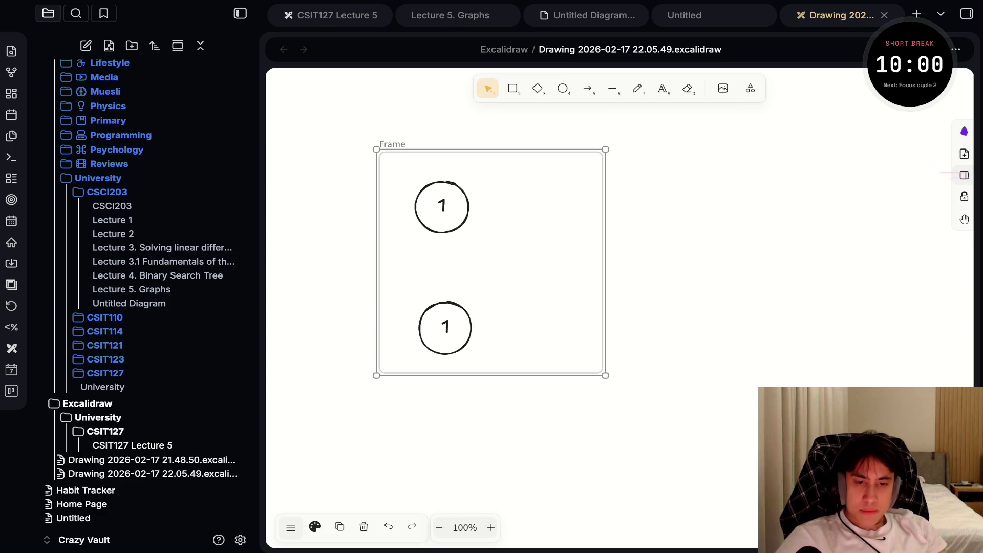
{"action": "key", "text": "Delete"}
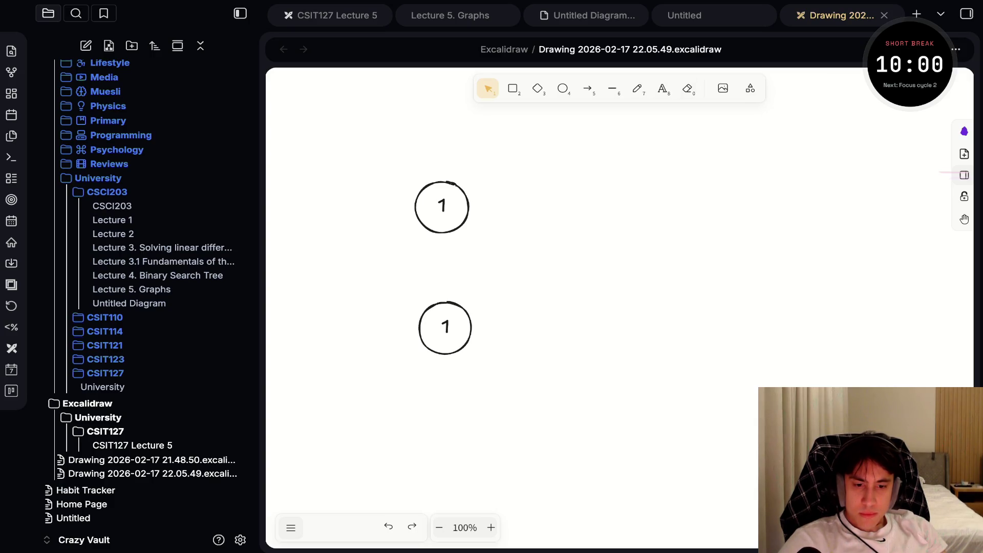
Duplicate the lower circle, move it right of nodes 2 and 4, and relabel it 3.
{"action": "left_click", "coordinate": [445, 327]}
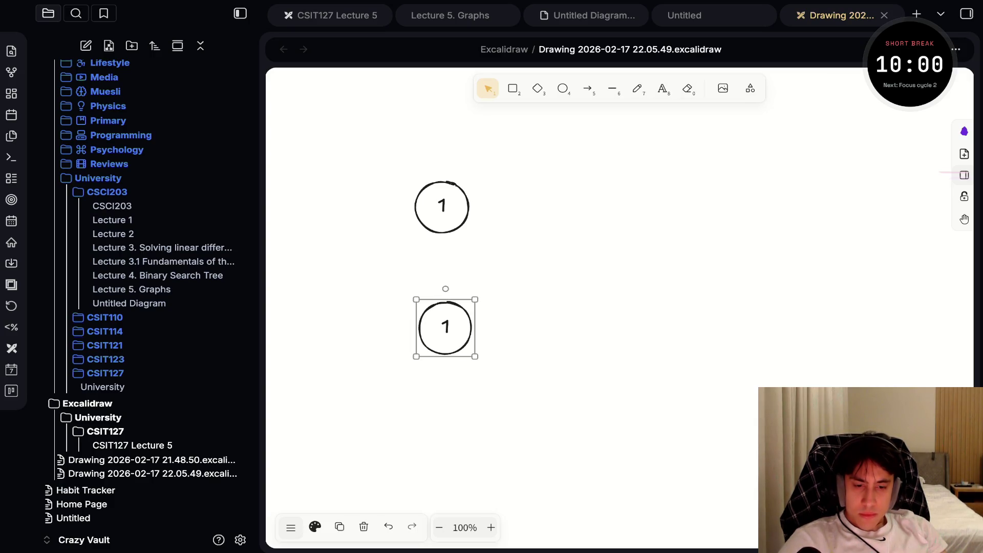
{"action": "mouse_move", "coordinate": [445, 328]}
{"action": "left_mouse_down"}
{"action": "mouse_move", "coordinate": [608, 344]}
{"action": "mouse_move", "coordinate": [621, 340]}
{"action": "mouse_move", "coordinate": [613, 327]}
{"action": "left_mouse_up"}
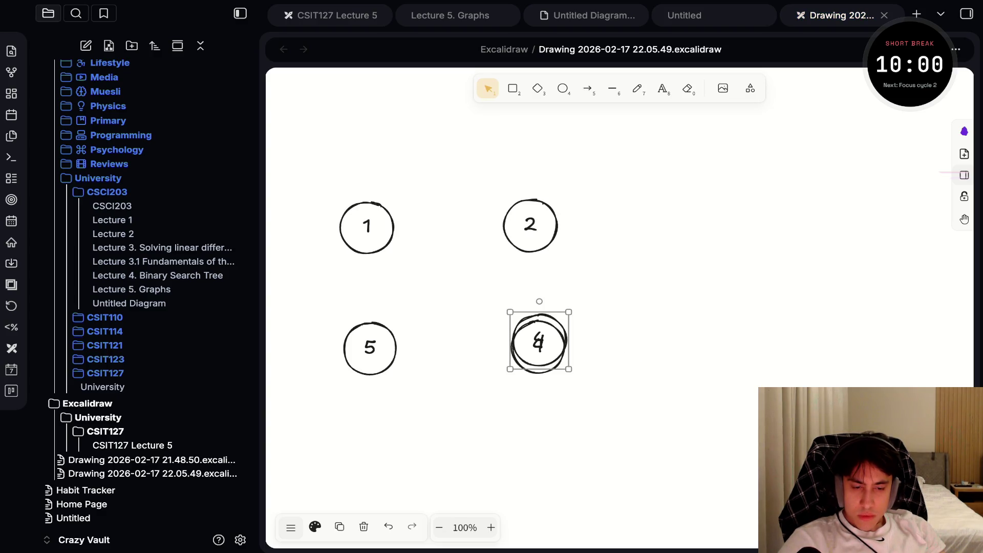
{"action": "left_click_drag", "start_coordinate": [540, 340], "coordinate": [649, 276]}
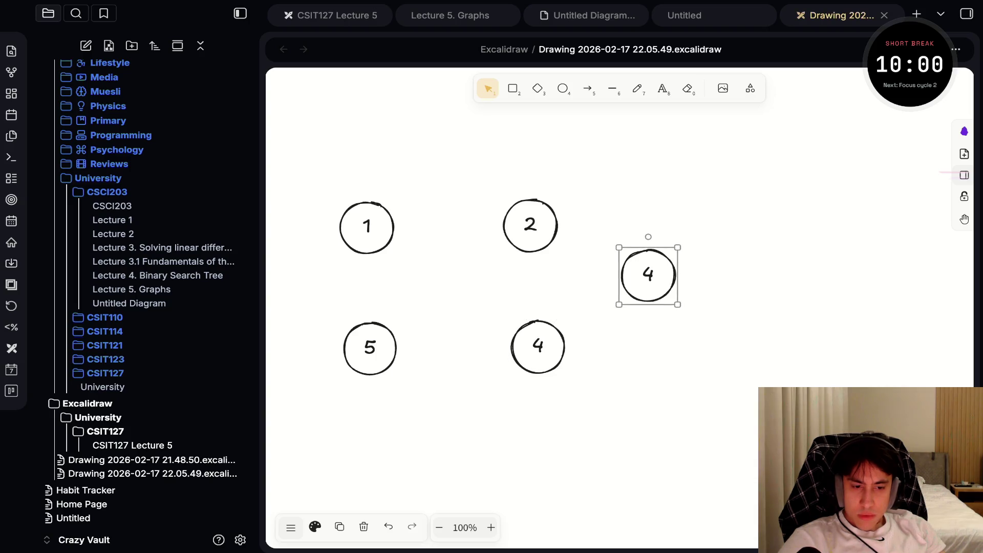
{"action": "key", "text": "Return"}
{"action": "type", "text": "3"}
{"action": "key", "text": "Escape"}
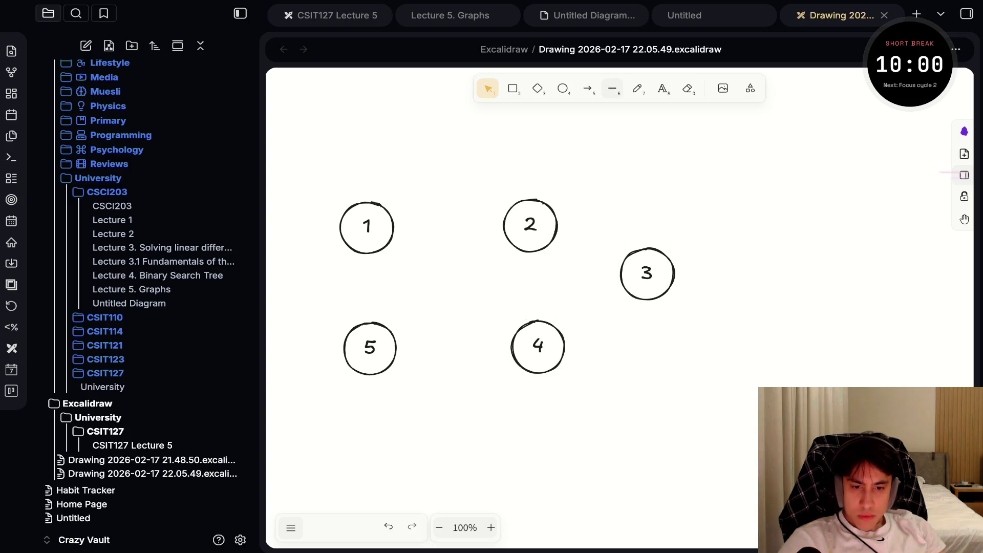
Draw lines connecting circle 1 to circle 5 and circle 5 to circle 4.
{"action": "key", "text": "l"}
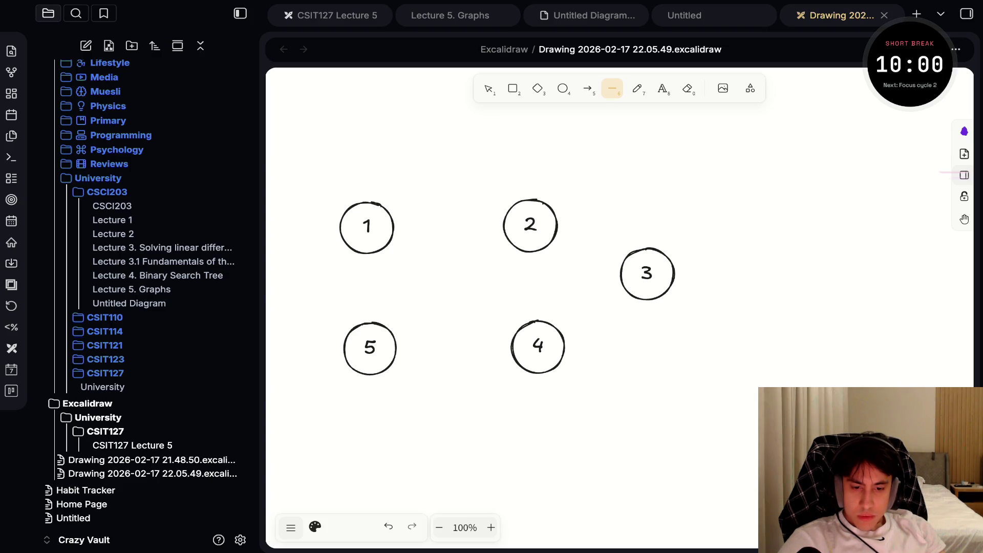
{"action": "left_click_drag", "start_coordinate": [367, 253], "coordinate": [369, 324]}
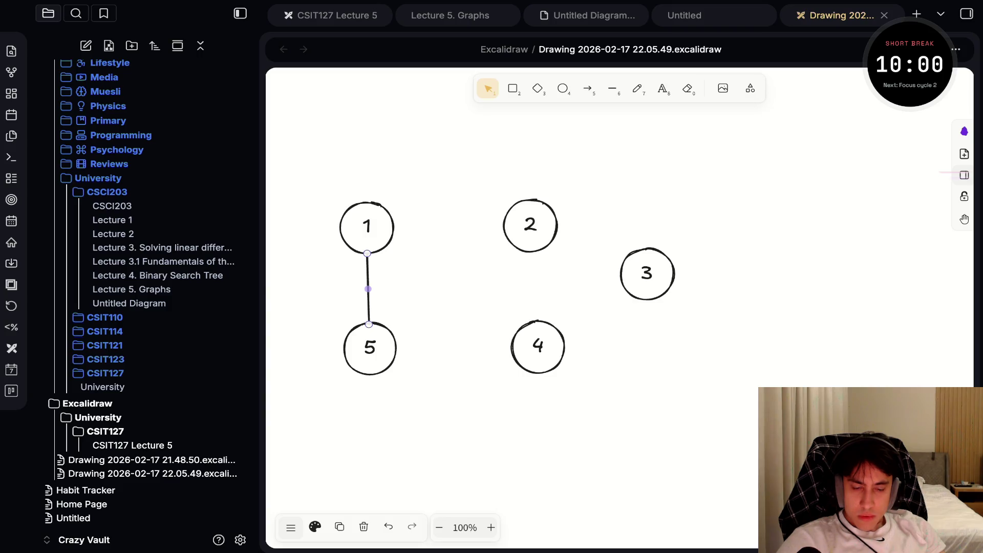
{"action": "left_click", "coordinate": [370, 349]}
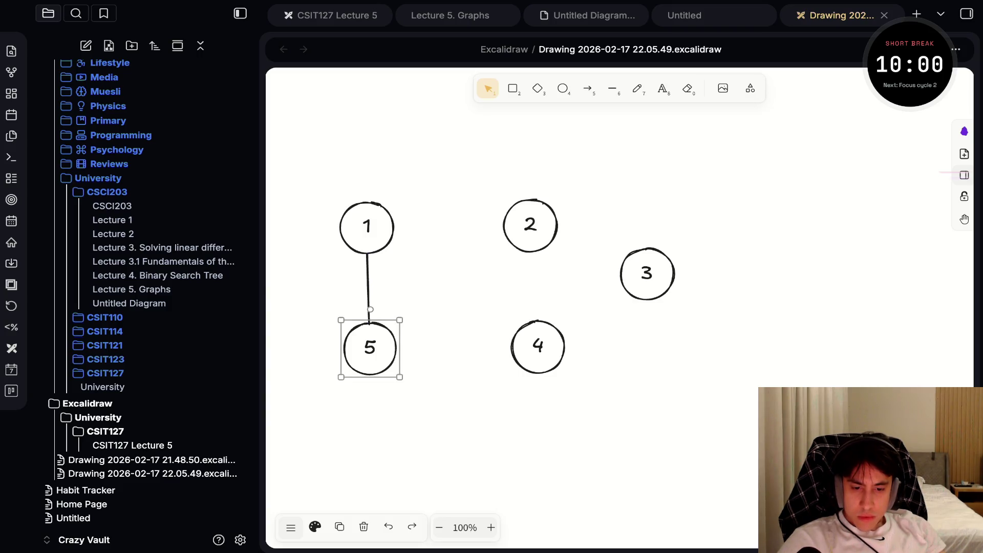
{"action": "key", "text": "Escape"}
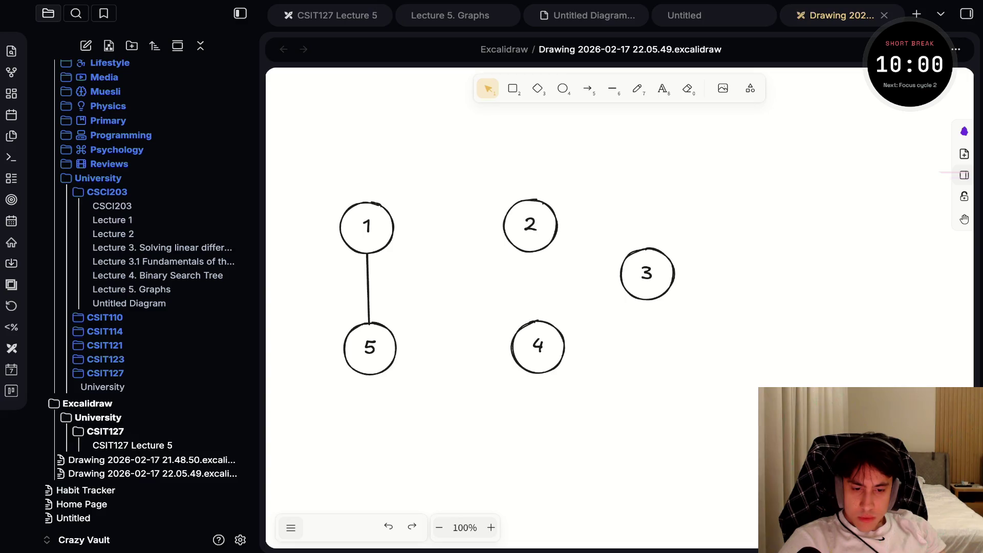
{"action": "key", "text": "l"}
{"action": "left_click_drag", "start_coordinate": [396, 351], "coordinate": [512, 348]}
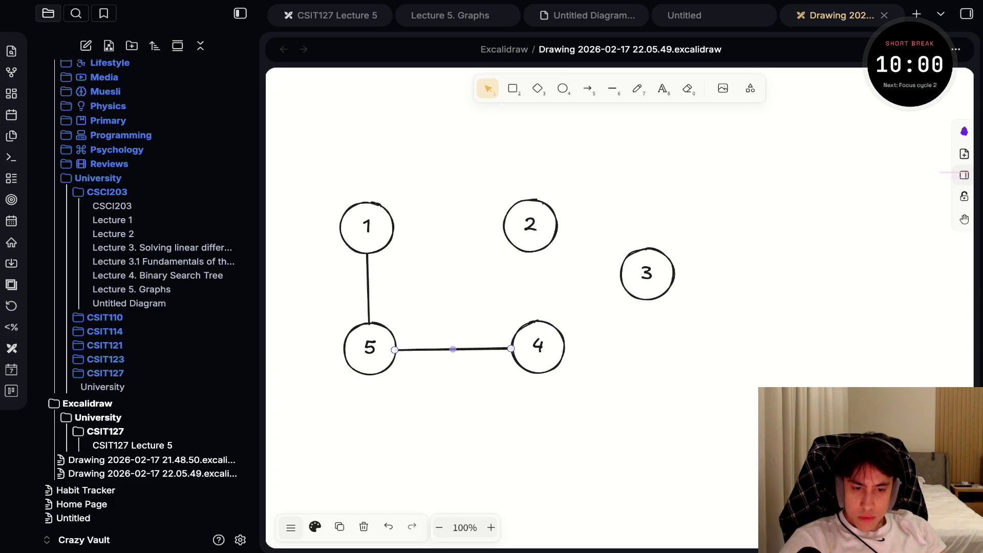
Draw lines joining circles 2–4, 1–2, 4–3 and 2–3.
{"action": "key", "text": "l"}
{"action": "left_click_drag", "start_coordinate": [534, 251], "coordinate": [534, 322]}
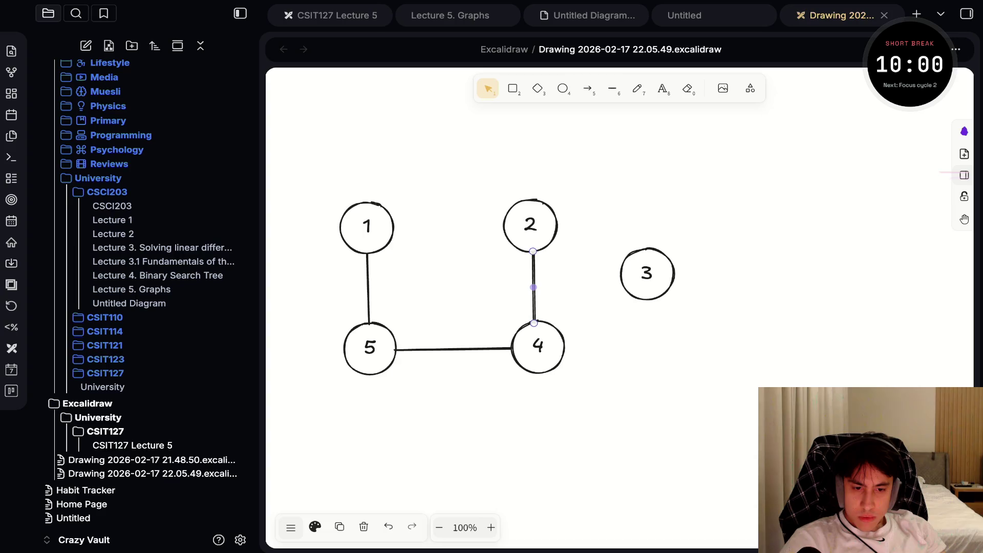
{"action": "key", "text": "l"}
{"action": "mouse_move", "coordinate": [393, 225]}
{"action": "left_mouse_down"}
{"action": "mouse_move", "coordinate": [504, 224]}
{"action": "mouse_move", "coordinate": [390, 330]}
{"action": "left_mouse_up"}
{"action": "key", "text": "l"}
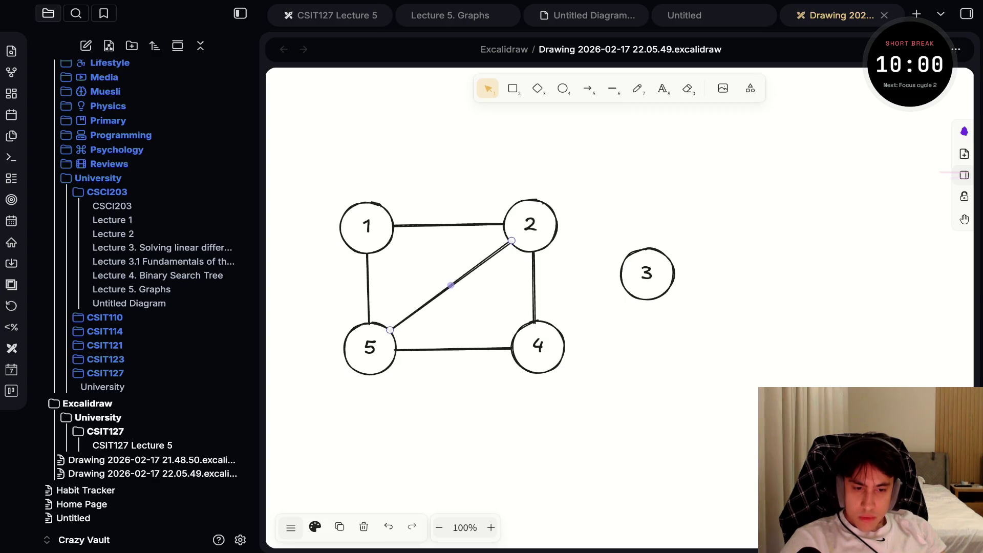
{"action": "key", "text": "l"}
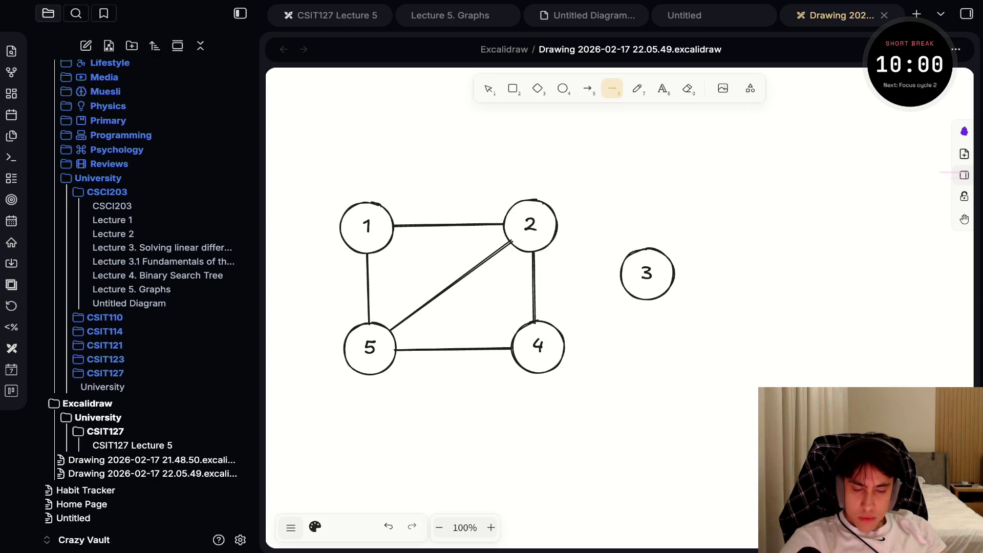
{"action": "left_click_drag", "start_coordinate": [563, 338], "coordinate": [635, 297]}
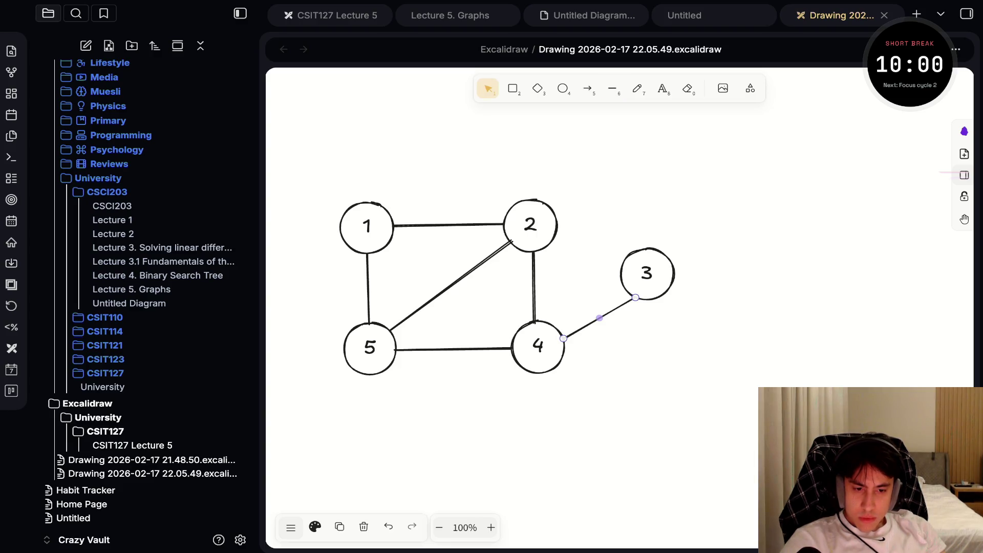
{"action": "key", "text": "l"}
{"action": "left_click_drag", "start_coordinate": [557, 228], "coordinate": [629, 255]}
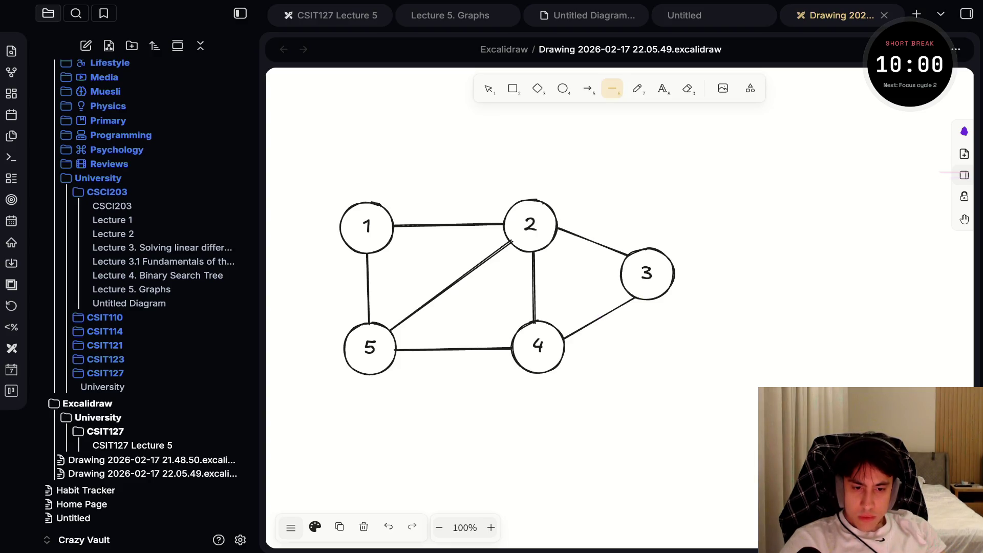
{"action": "key", "text": "Escape"}
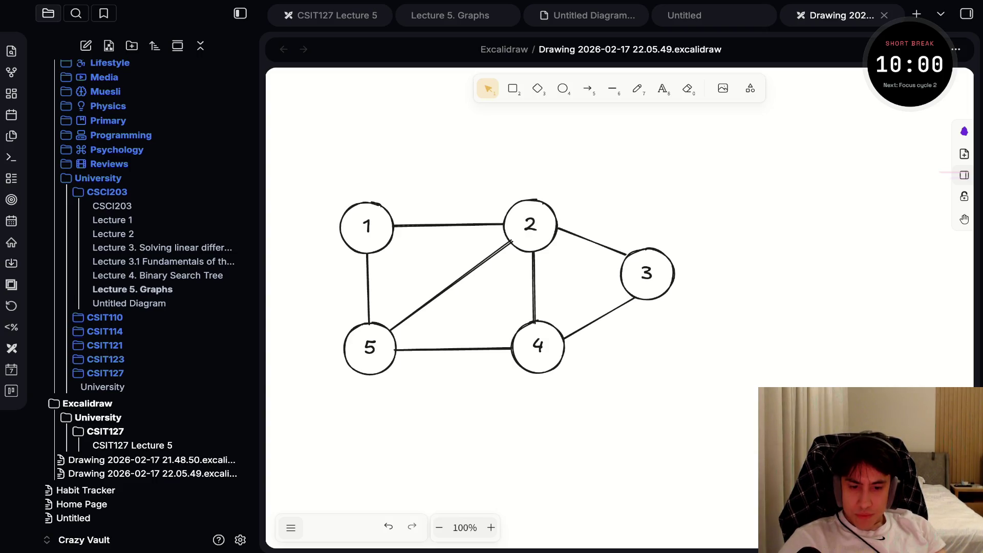
In Lecture 5. Graphs, embed Drawing 2026-02-17 22.05.49 on a new line above the diagram.
{"action": "left_click", "coordinate": [132, 289]}
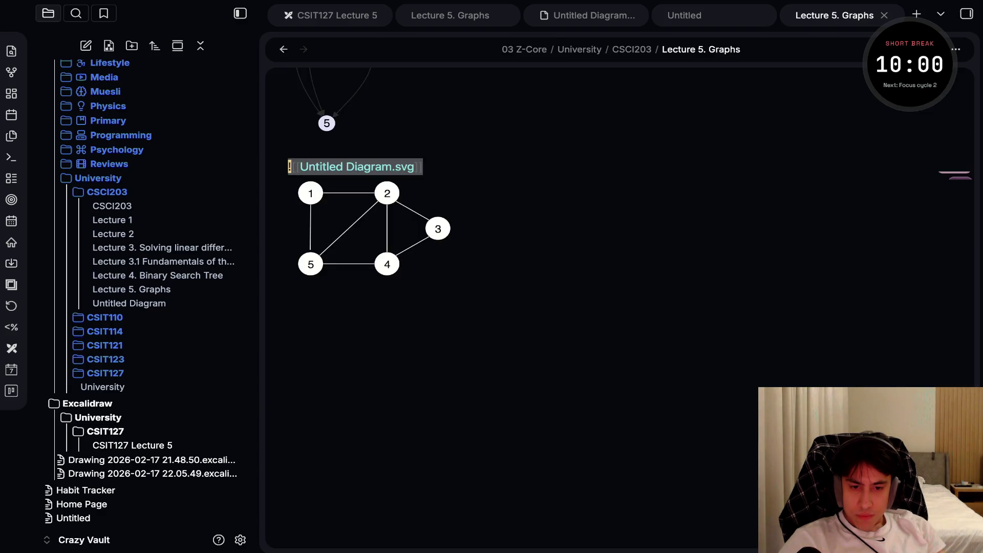
{"action": "key", "text": "shift+o"}
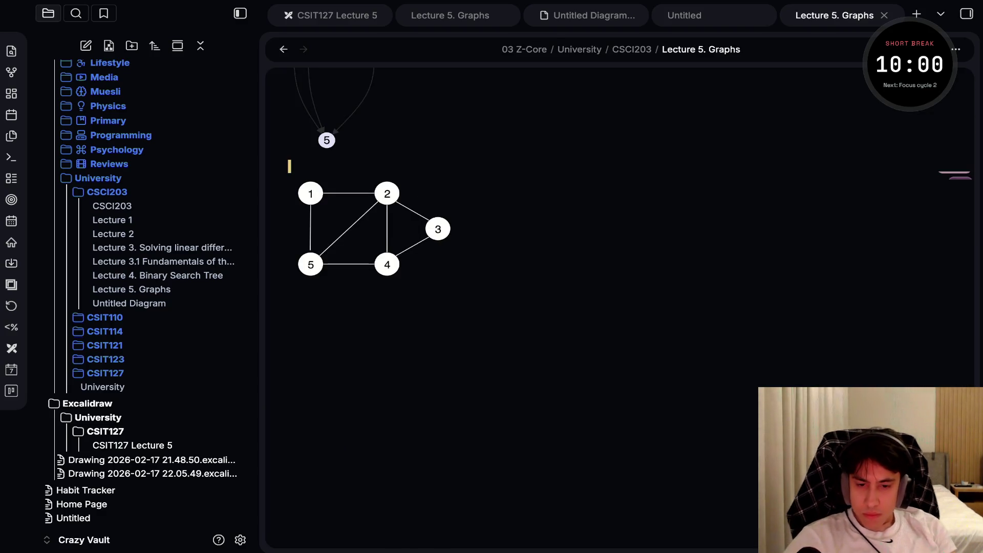
{"action": "type", "text": "#"}
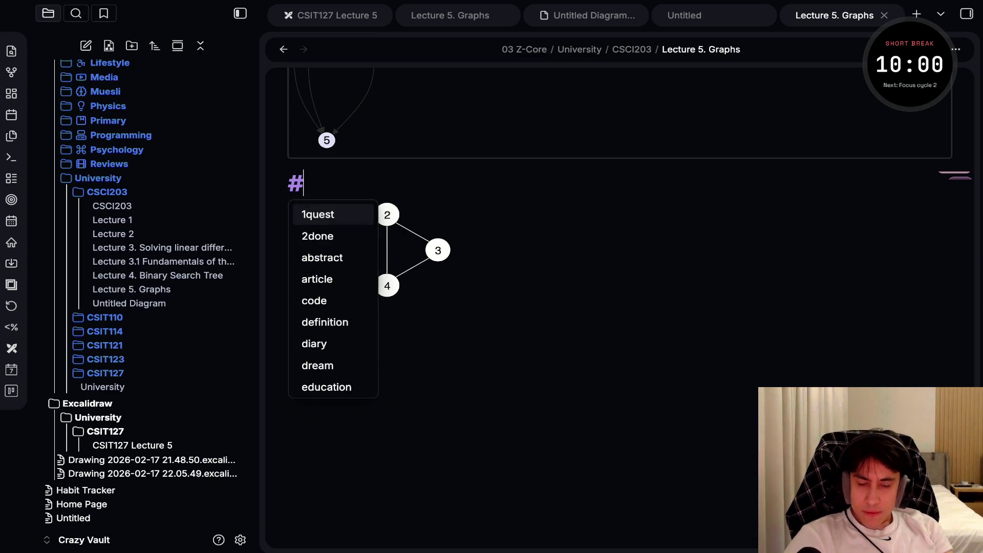
{"action": "type", "text": "#"}
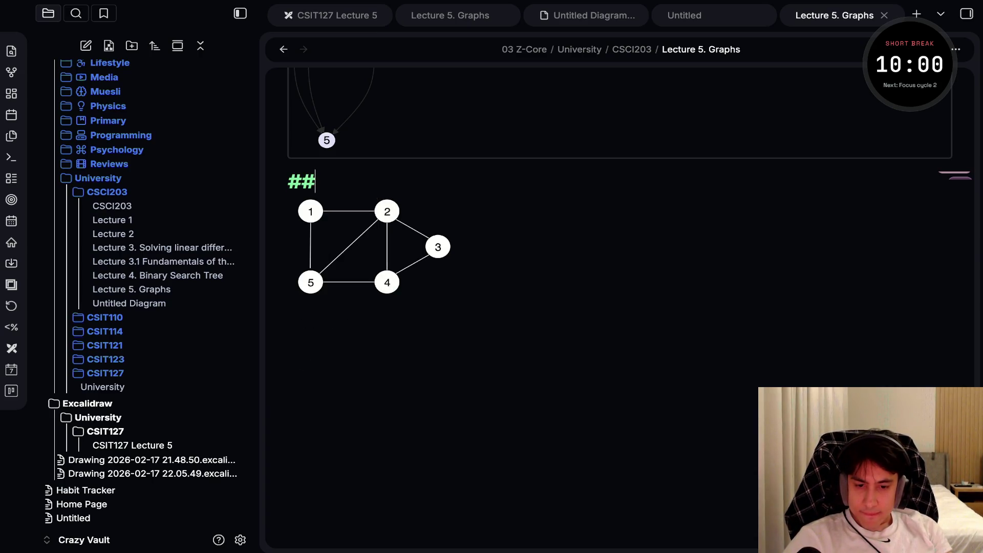
{"action": "key", "text": "BackSpace"}
{"action": "key", "text": "BackSpace"}
{"action": "type", "text": "[[dr"}
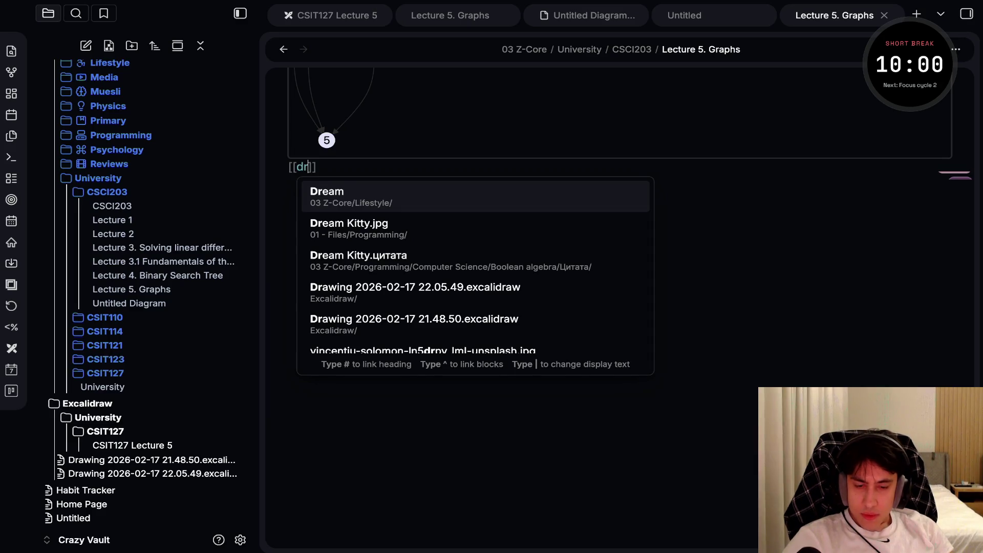
{"action": "type", "text": "awing"}
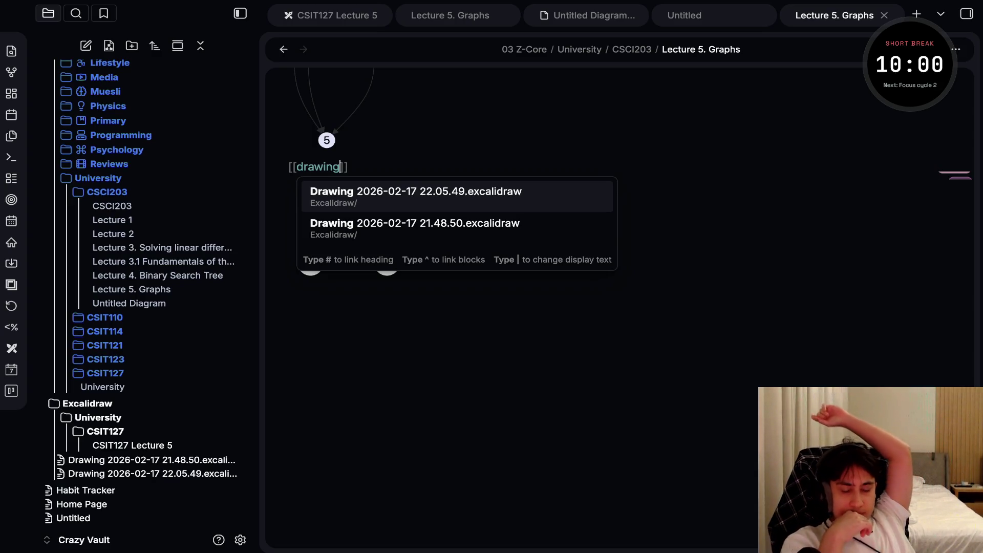
{"action": "key", "text": "Return"}
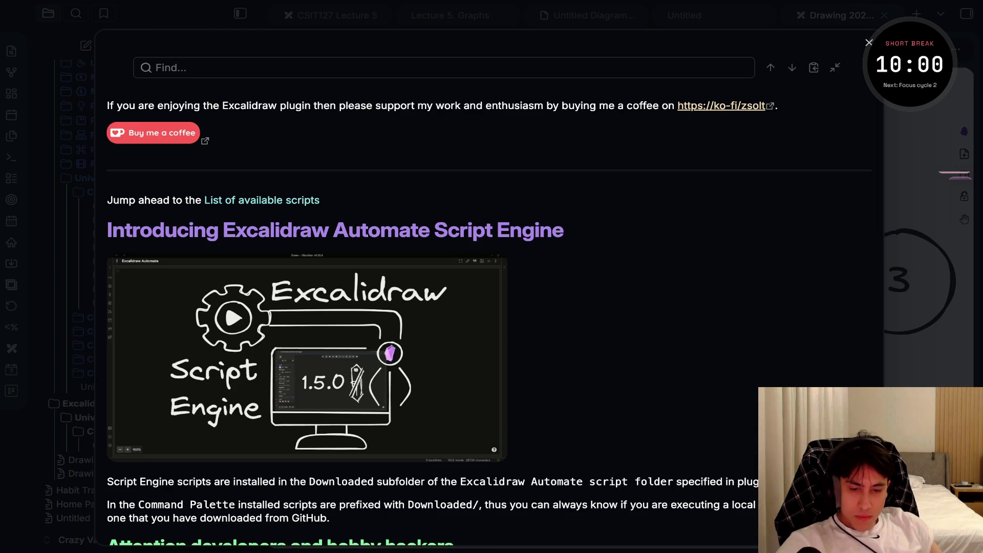
Search the Excalidraw script store for 'grid', then clear the search.
{"action": "scroll", "coordinate": [487, 286], "scroll_direction": "down", "scroll_amount": 6}
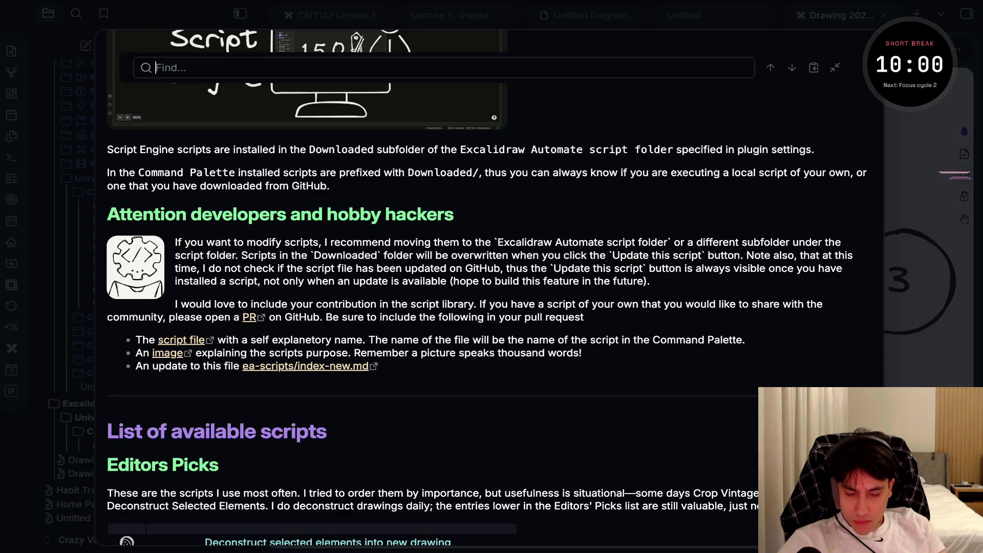
{"action": "type", "text": "grid"}
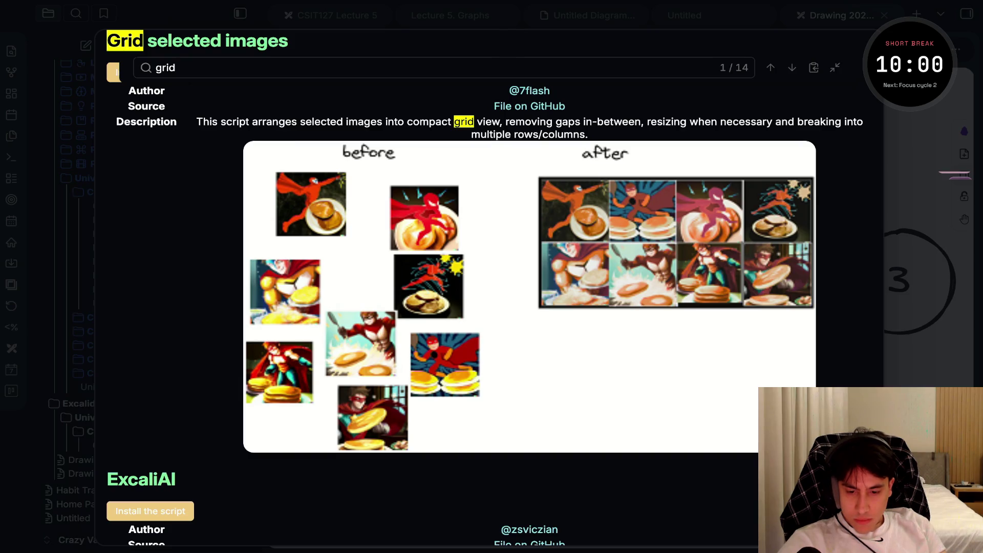
{"action": "scroll", "coordinate": [529, 287], "scroll_direction": "down", "scroll_amount": 2}
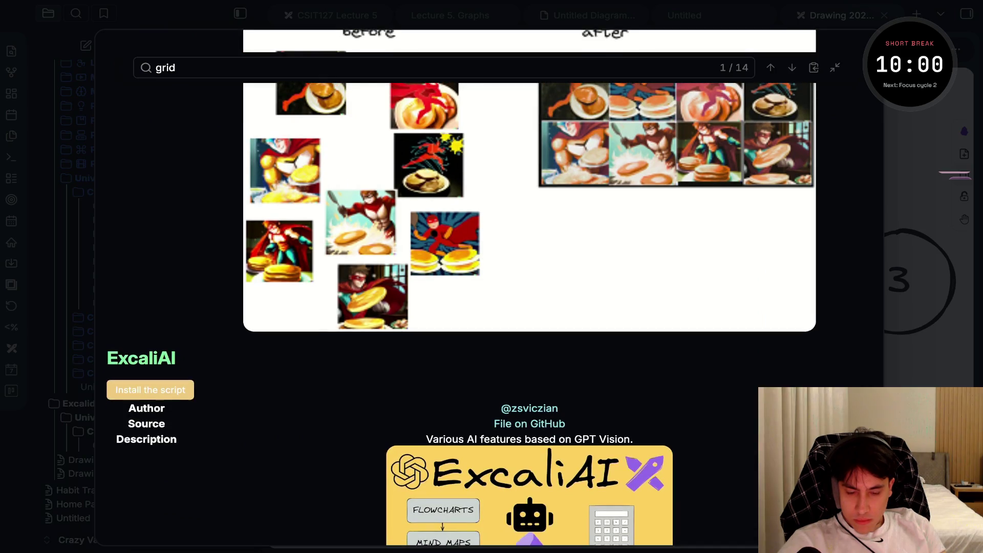
{"action": "scroll", "coordinate": [529, 286], "scroll_direction": "down", "scroll_amount": 10}
{"action": "scroll", "coordinate": [529, 286], "scroll_direction": "up", "scroll_amount": 3}
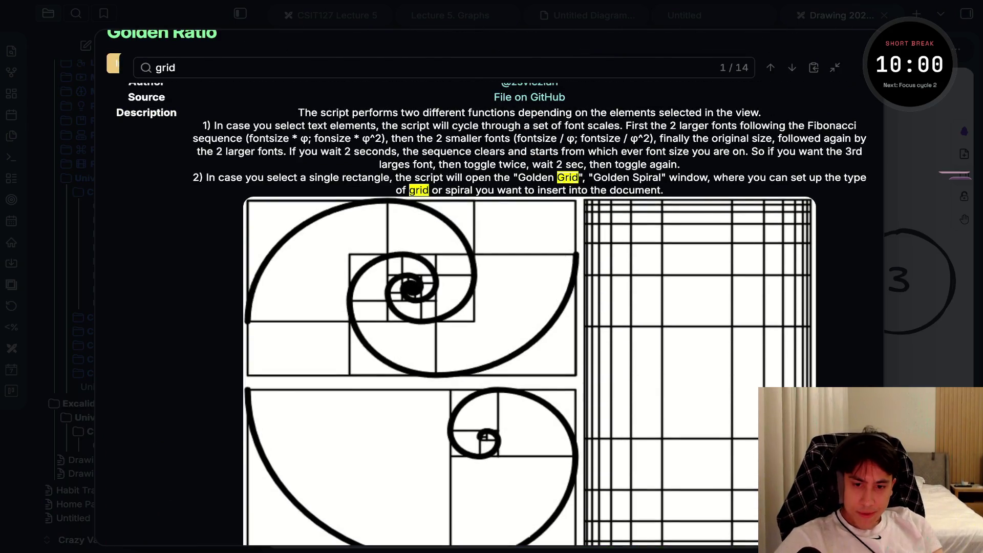
{"action": "key", "text": "ctrl+a"}
{"action": "key", "text": "BackSpace"}
Install the Fixed spacing script and close the script store.
{"action": "scroll", "coordinate": [529, 287], "scroll_direction": "up", "scroll_amount": 12}
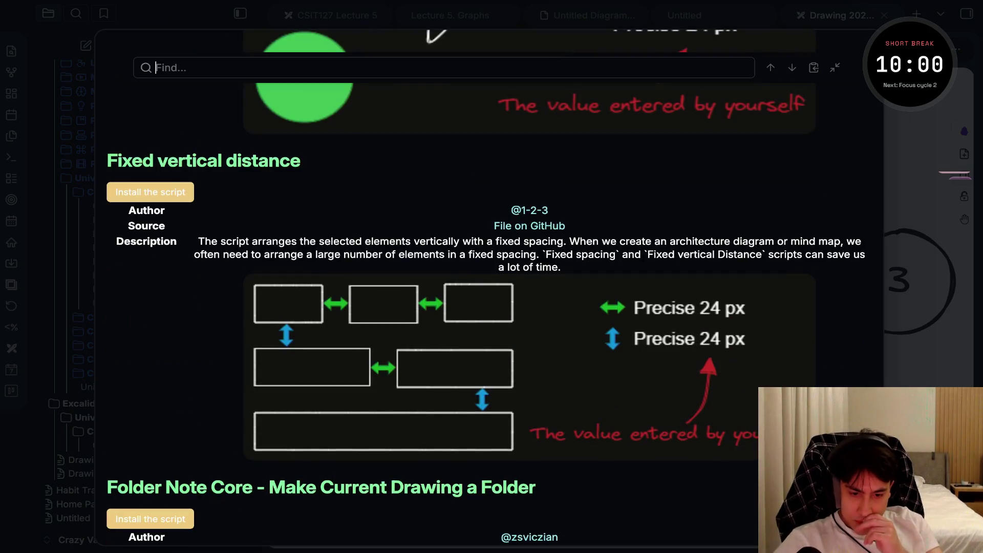
{"action": "scroll", "coordinate": [425, 533], "scroll_direction": "up", "scroll_amount": 5}
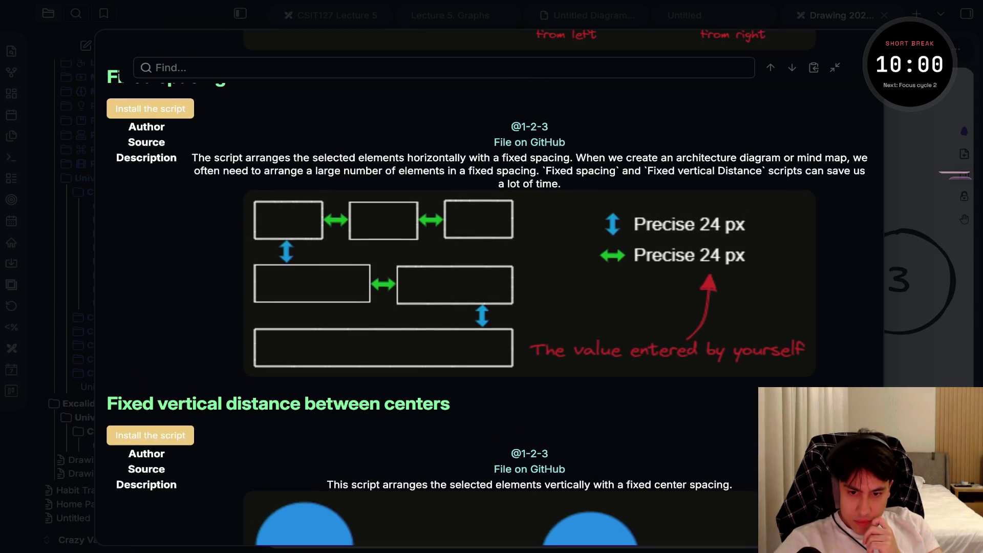
{"action": "scroll", "coordinate": [491, 287], "scroll_direction": "up", "scroll_amount": 2}
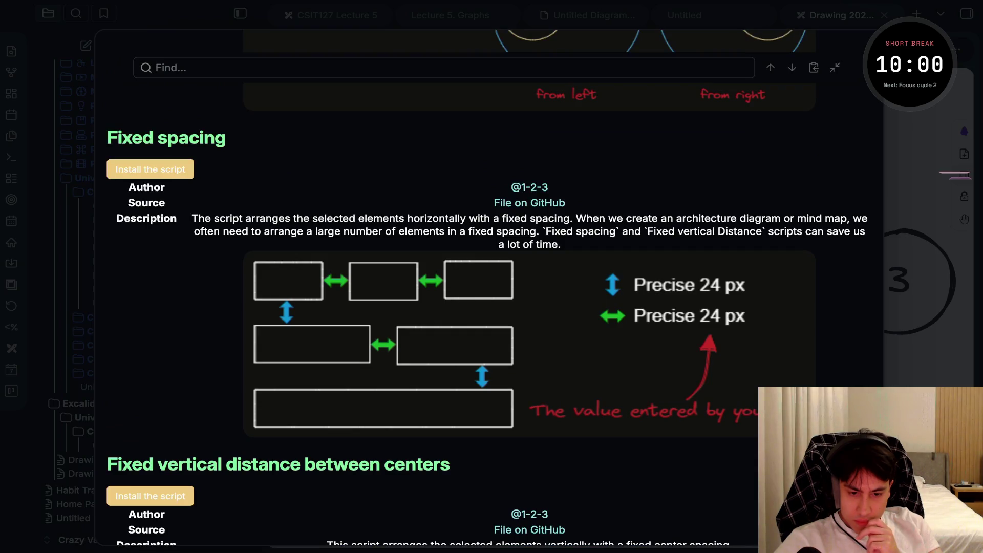
{"action": "scroll", "coordinate": [491, 287], "scroll_direction": "up", "scroll_amount": 1}
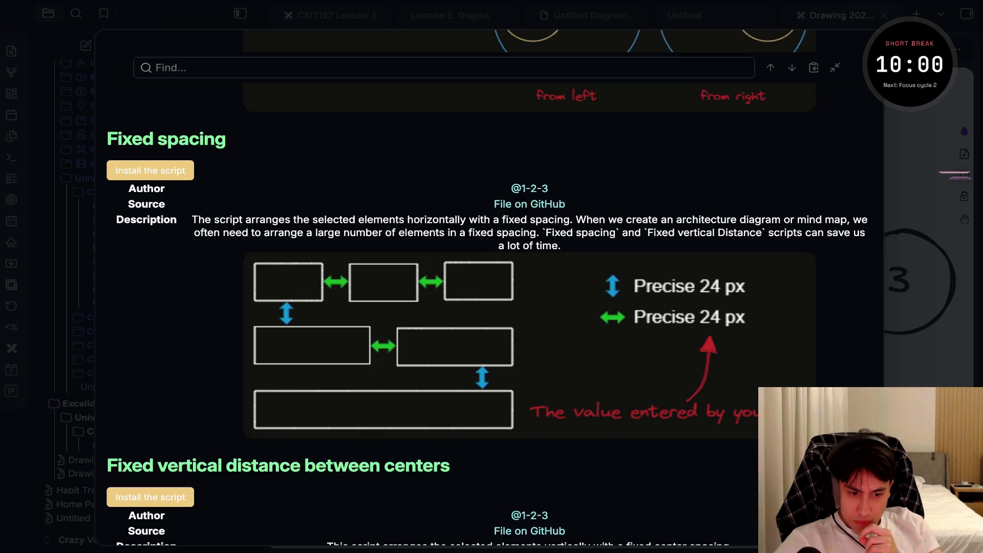
{"action": "left_click", "coordinate": [150, 170]}
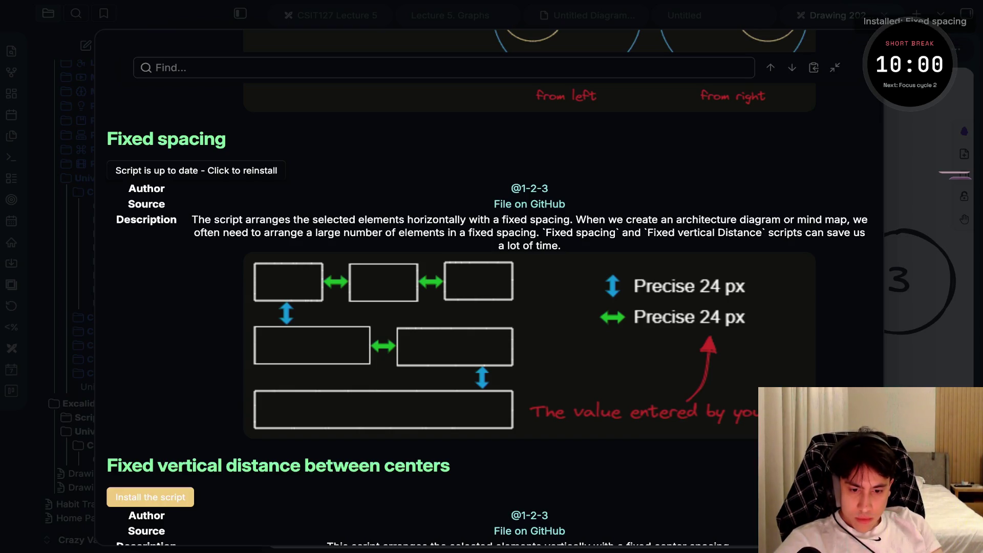
{"action": "key", "text": "Escape"}
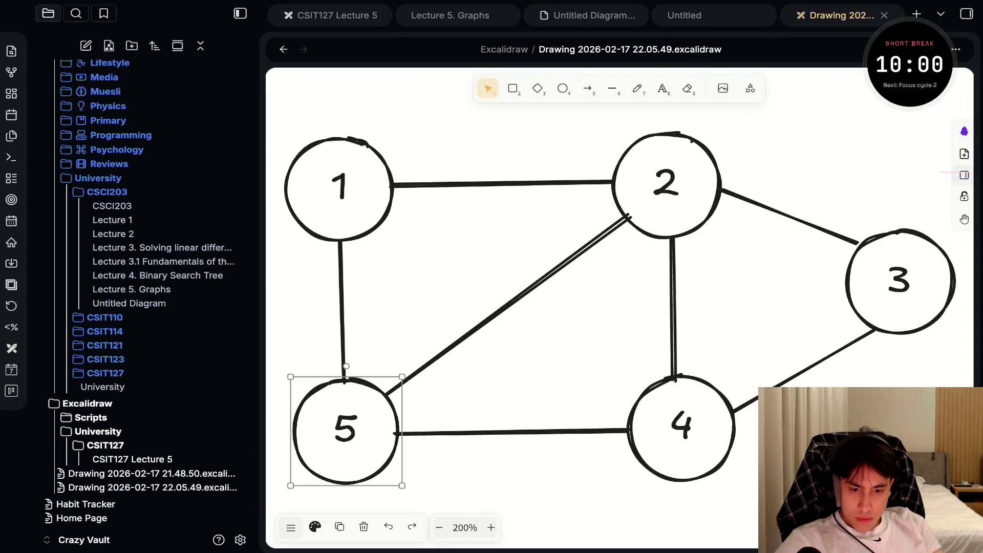
Export the drawing as a PNG, then open the embedded graph from Lecture 5. Graphs.
{"action": "key", "text": "Escape"}
{"action": "key", "text": "ctrl+minus"}
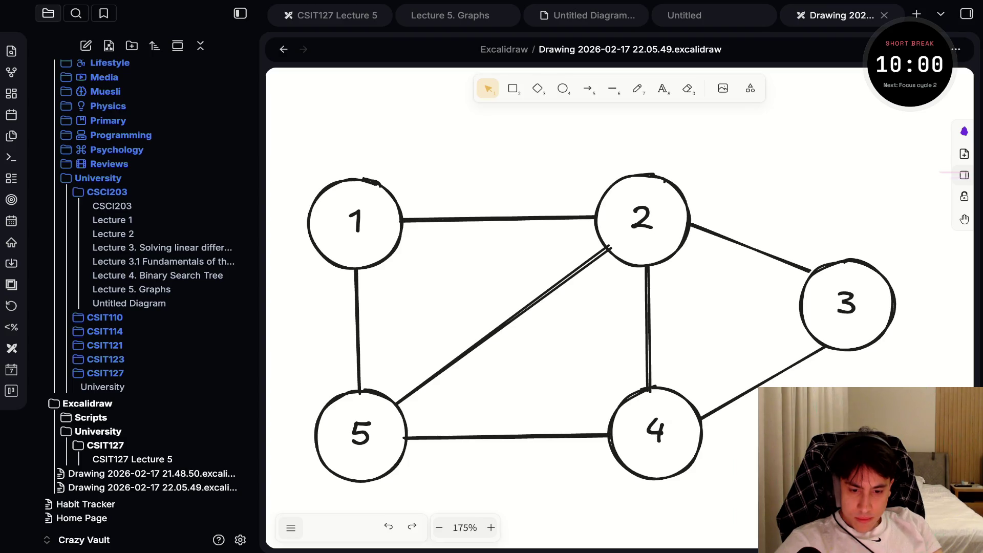
{"action": "left_click", "coordinate": [290, 527]}
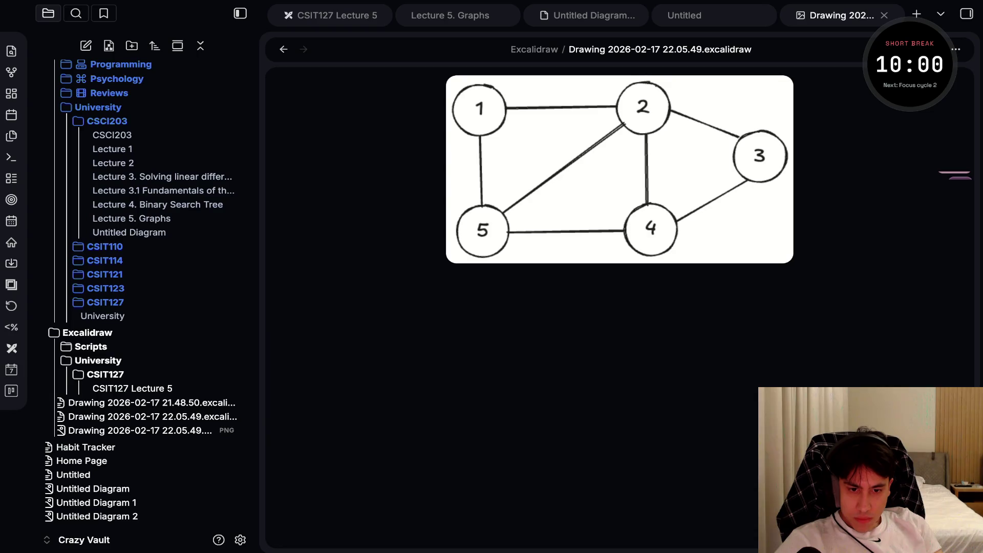
{"action": "key", "text": "ctrl+Tab"}
{"action": "key", "text": "ctrl+Tab"}
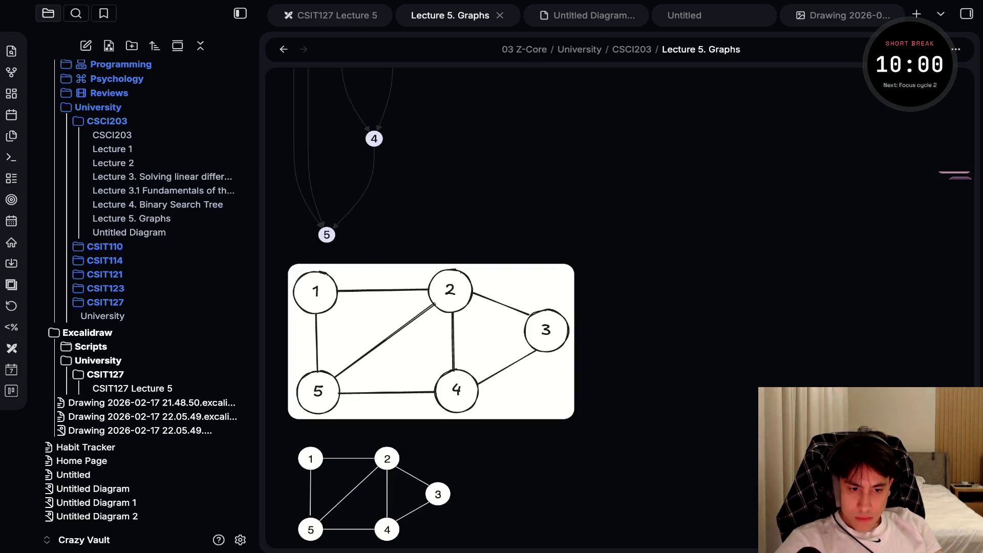
{"action": "left_click", "coordinate": [432, 341]}
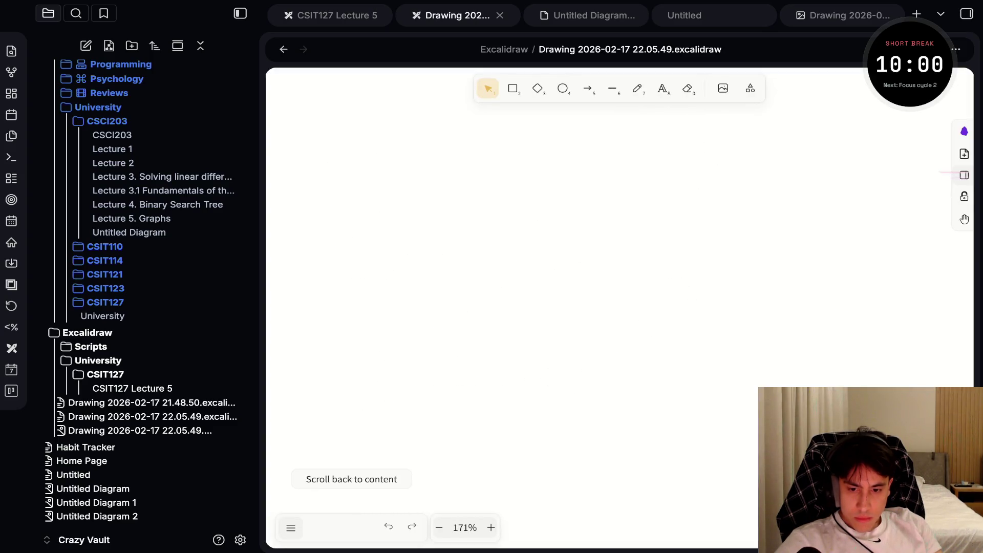
Return from the drawing to the Lecture 5. Graphs note and scroll up to its G = (V, E) definition.
{"action": "key", "text": "ctrl+alt+Left"}
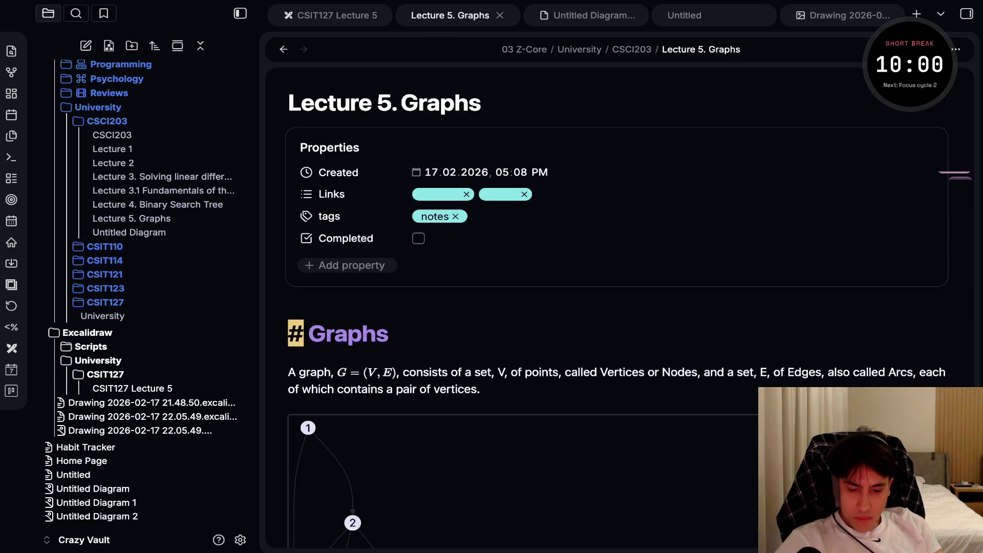
{"action": "scroll", "coordinate": [615, 308], "scroll_direction": "down", "scroll_amount": 10}
{"action": "scroll", "coordinate": [614, 307], "scroll_direction": "up", "scroll_amount": 2}
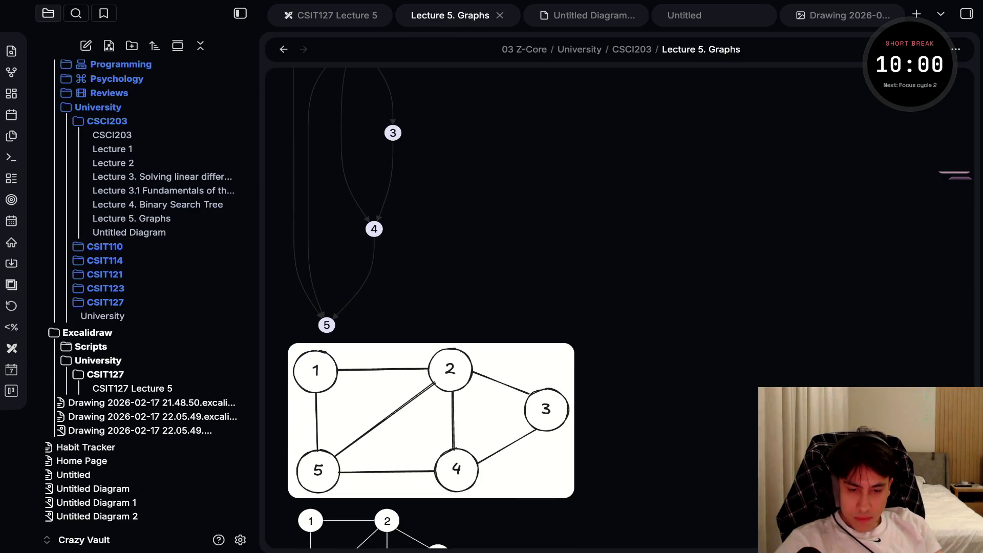
{"action": "scroll", "coordinate": [615, 307], "scroll_direction": "up", "scroll_amount": 3}
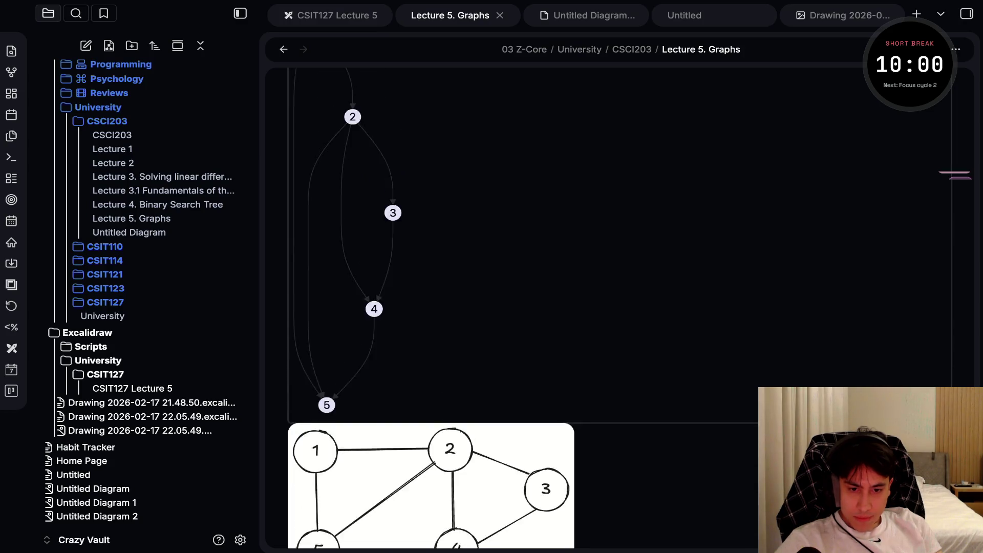
{"action": "scroll", "coordinate": [615, 307], "scroll_direction": "up", "scroll_amount": 3}
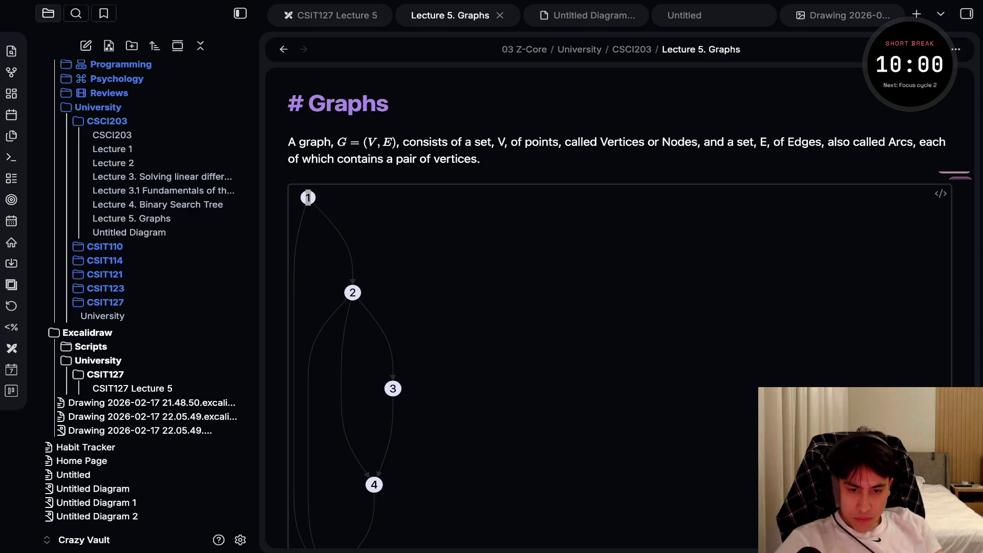
{"action": "scroll", "coordinate": [308, 198], "scroll_direction": "up", "scroll_amount": 1}
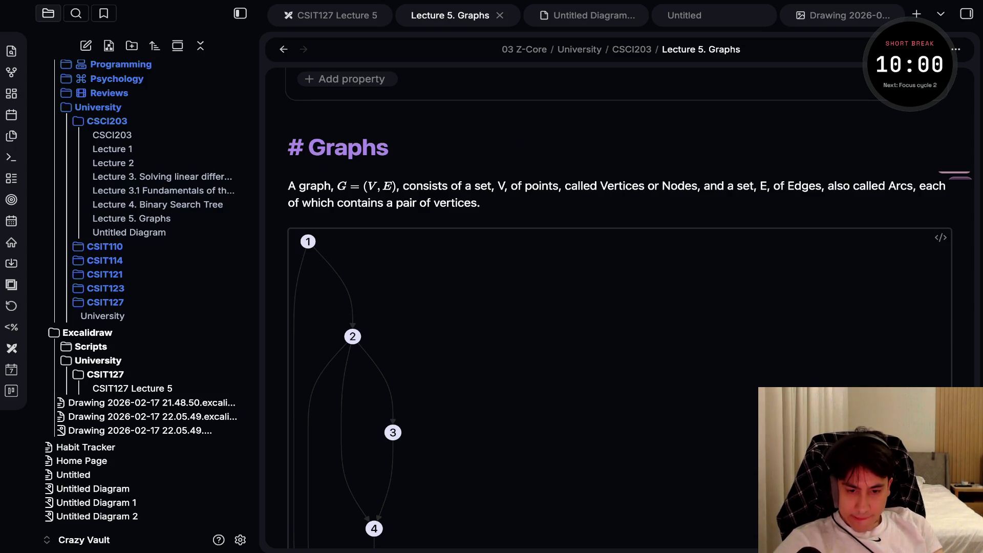
Remove the mermaid directed-graph block and the Untitled Diagram.svg embed, then close the note.
{"action": "left_click", "coordinate": [345, 457]}
{"action": "key", "text": "Down"}
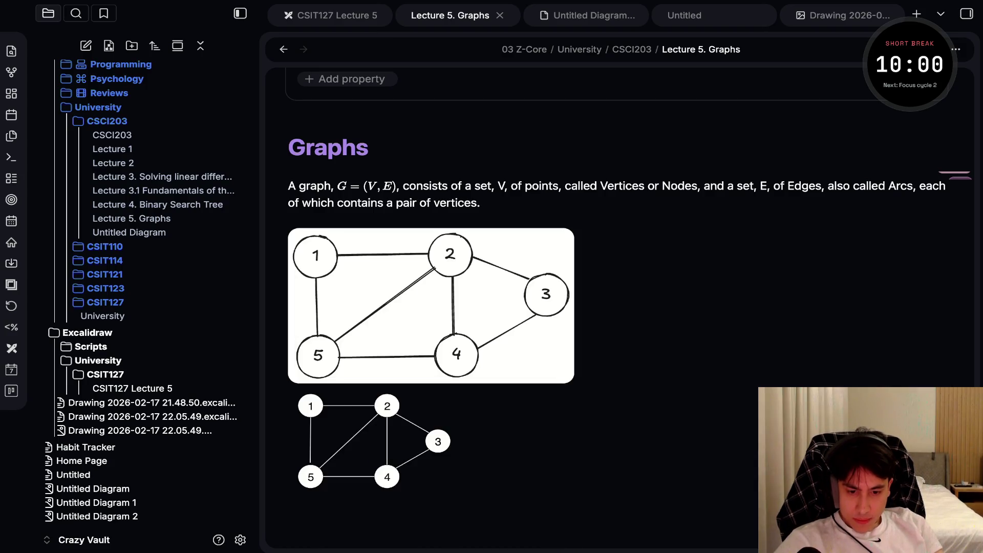
{"action": "key", "text": "ctrl+z"}
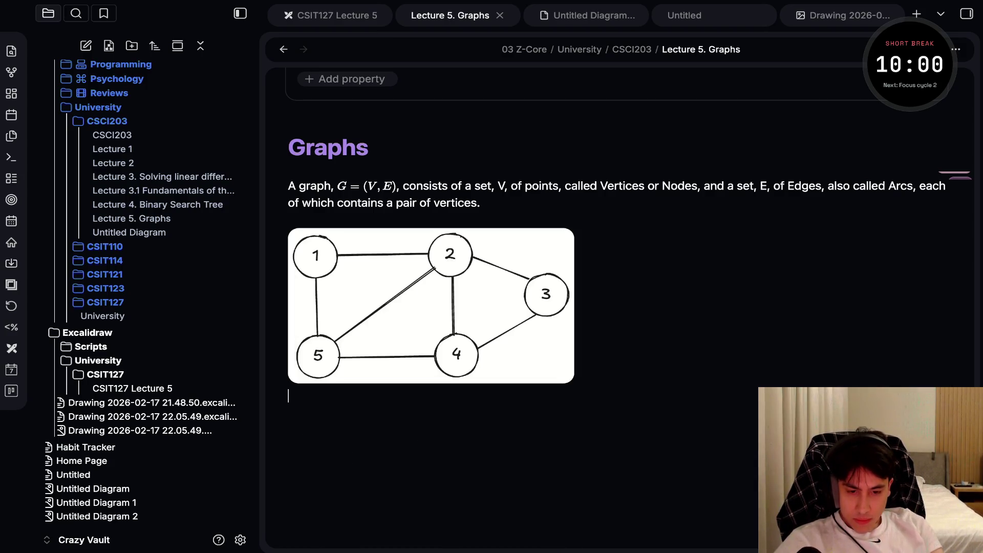
{"action": "key", "text": "ctrl+z"}
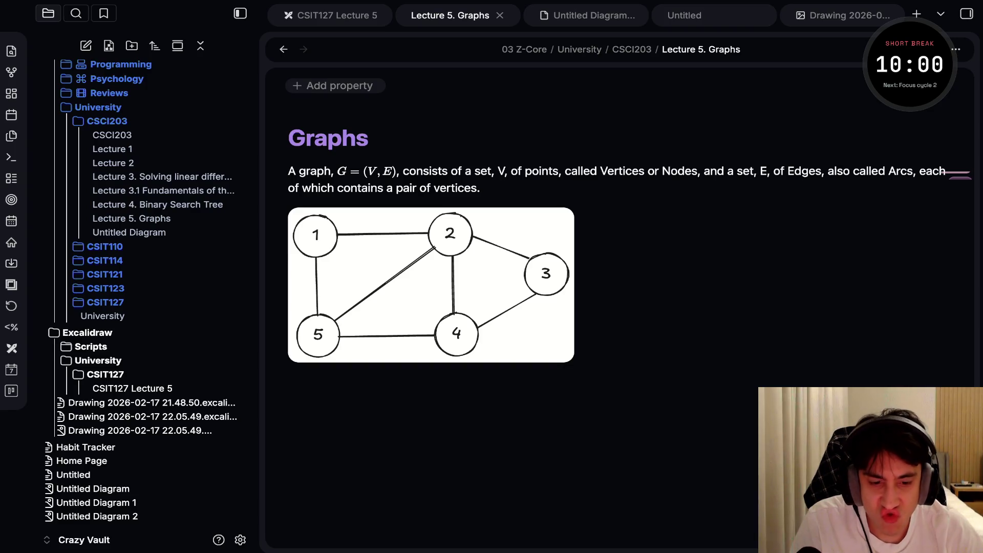
{"action": "scroll", "coordinate": [615, 308], "scroll_direction": "down", "scroll_amount": 3}
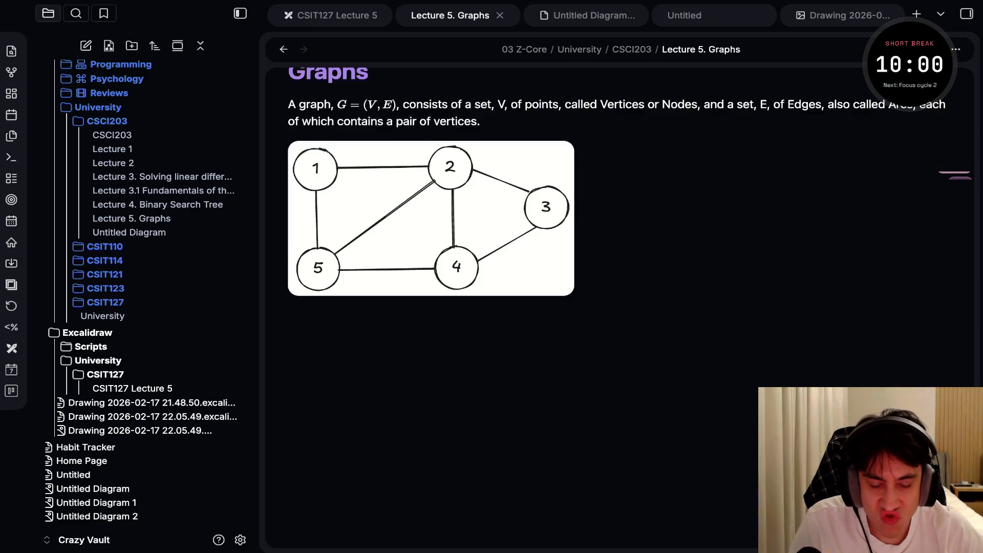
{"action": "key", "text": "ctrl+w"}
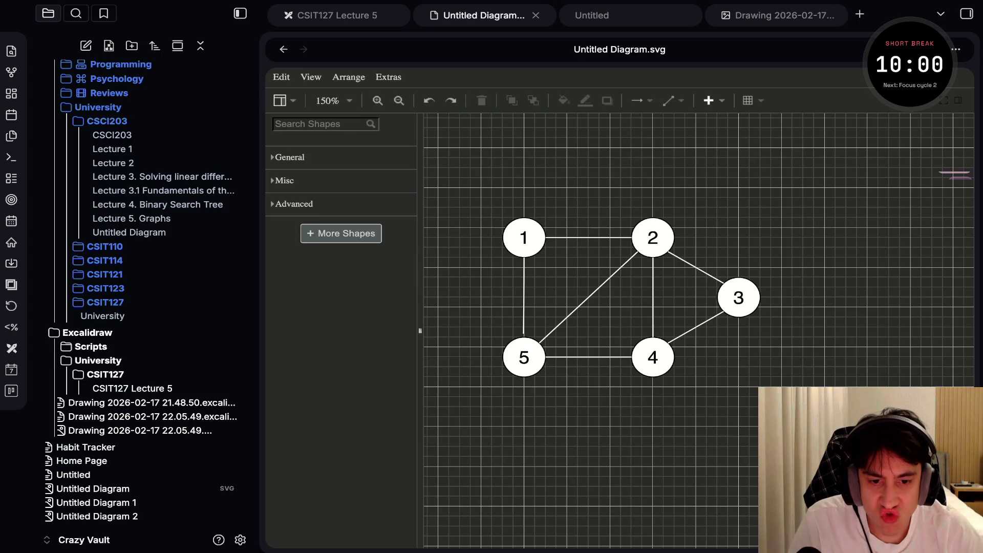
Close the Untitled Diagram, Untitled and duplicate drawing tabs.
{"action": "key", "text": "ctrl+w"}
{"action": "key", "text": "ctrl+w"}
{"action": "key", "text": "ctrl+shift+Tab"}
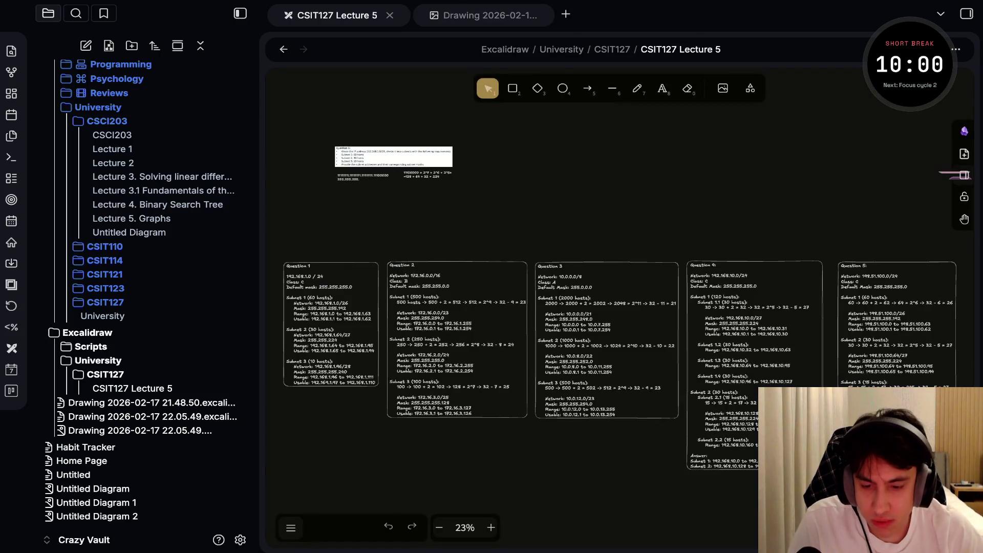
{"action": "key", "text": "ctrl+w"}
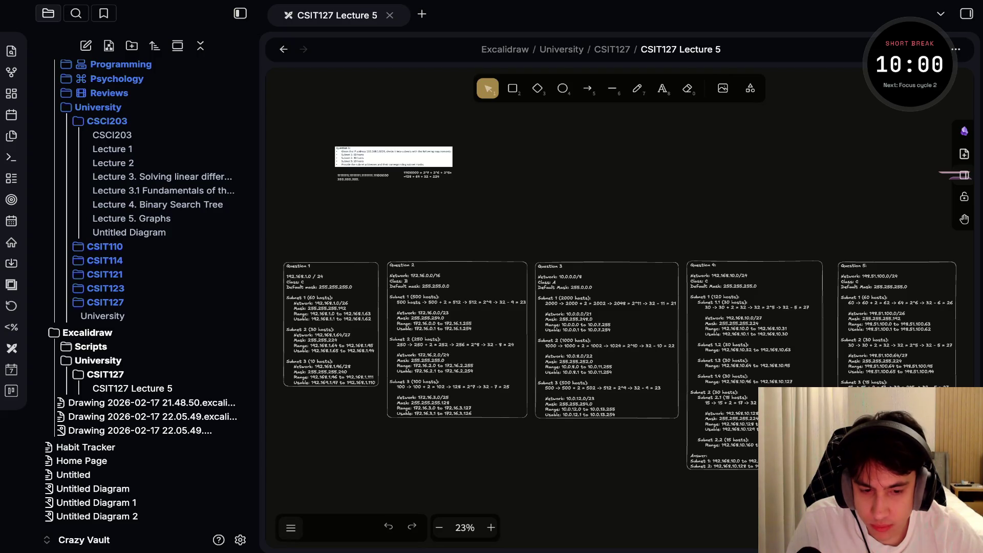
Delete the spare Drawing 2026-02-17 21.48.50 and reopen the 22.05.49 five-node graph drawing.
{"action": "left_click", "coordinate": [140, 416]}
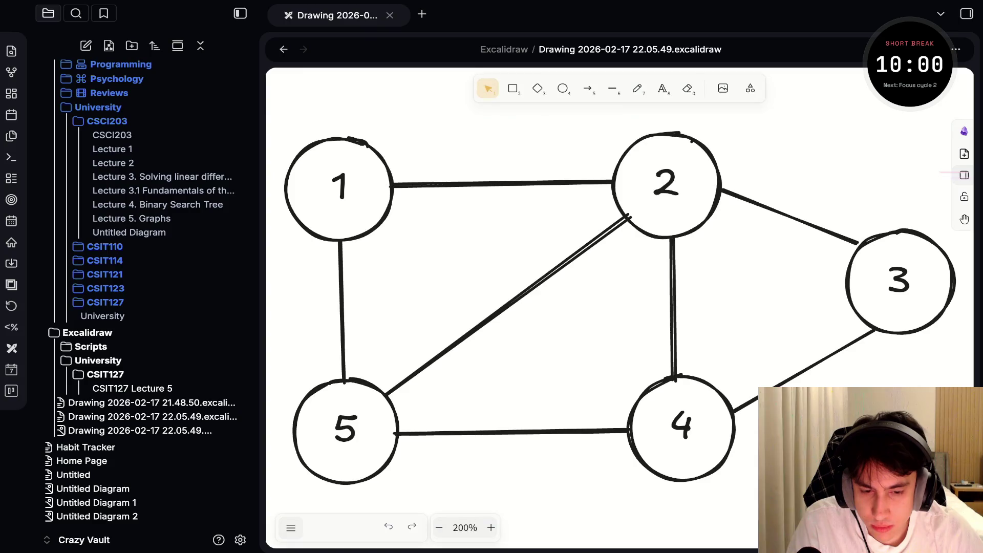
{"action": "left_click", "coordinate": [152, 402]}
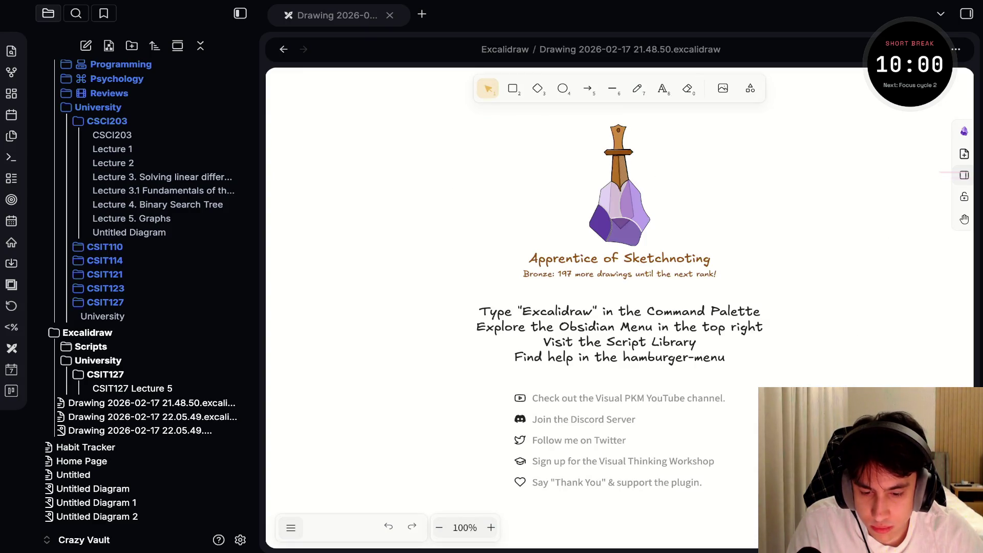
{"action": "key", "text": "super+BackSpace"}
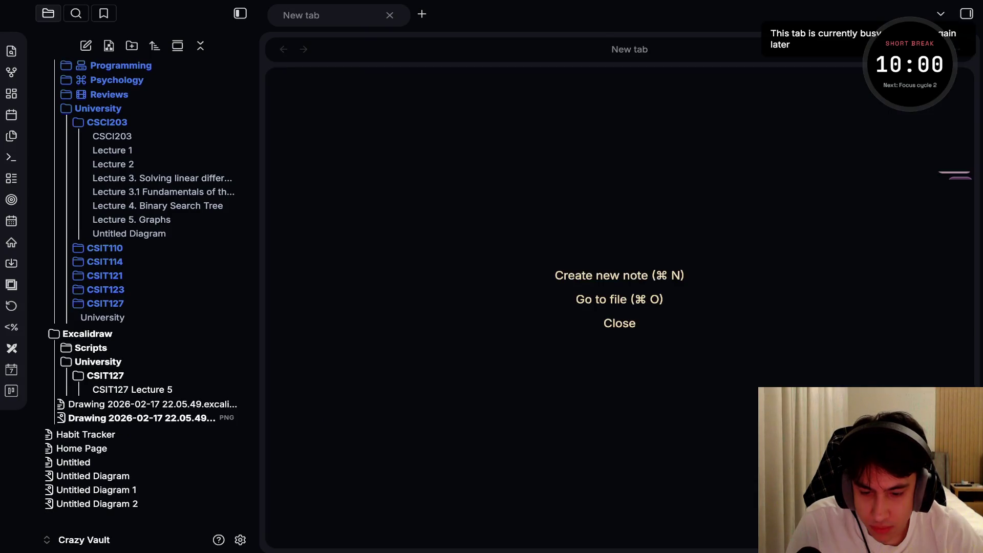
{"action": "left_click", "coordinate": [140, 418]}
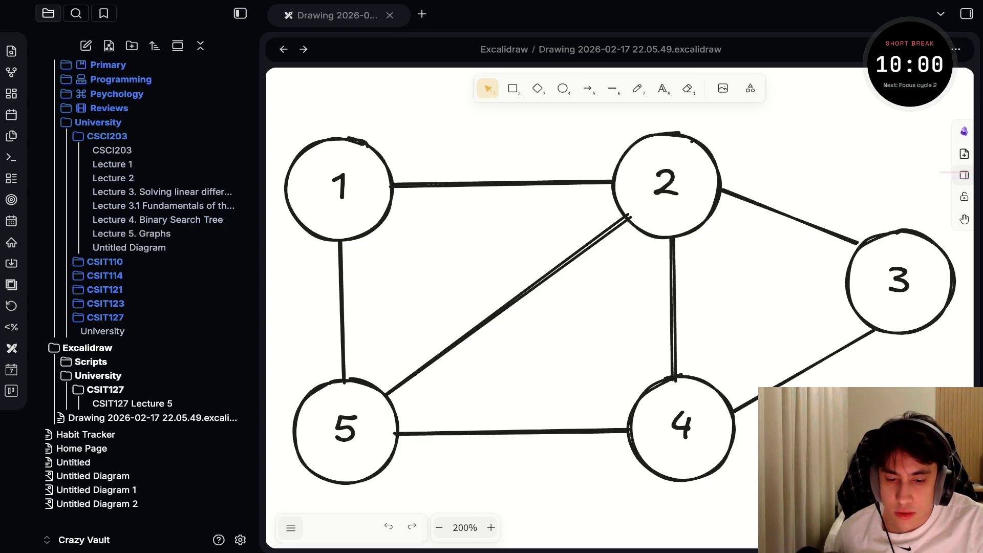
Set the font size of node labels 1 and 5 to XL.
{"action": "left_click", "coordinate": [338, 154]}
{"action": "left_click", "coordinate": [291, 527]}
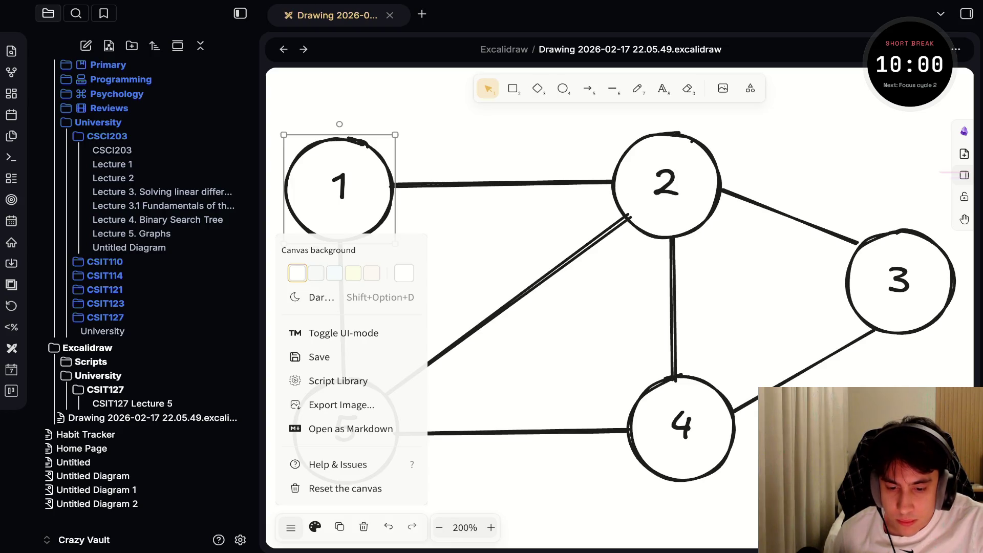
{"action": "left_click", "coordinate": [315, 527]}
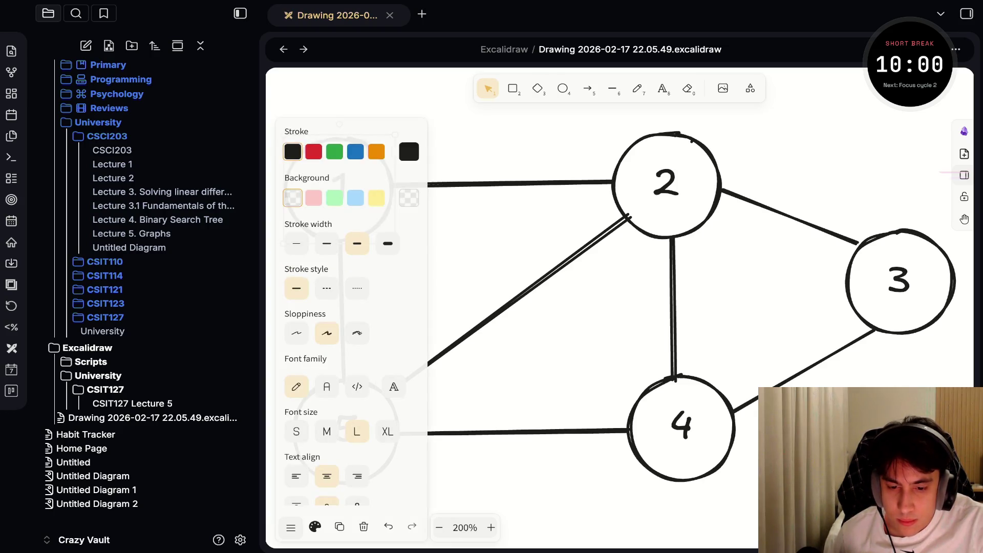
{"action": "left_click", "coordinate": [387, 432]}
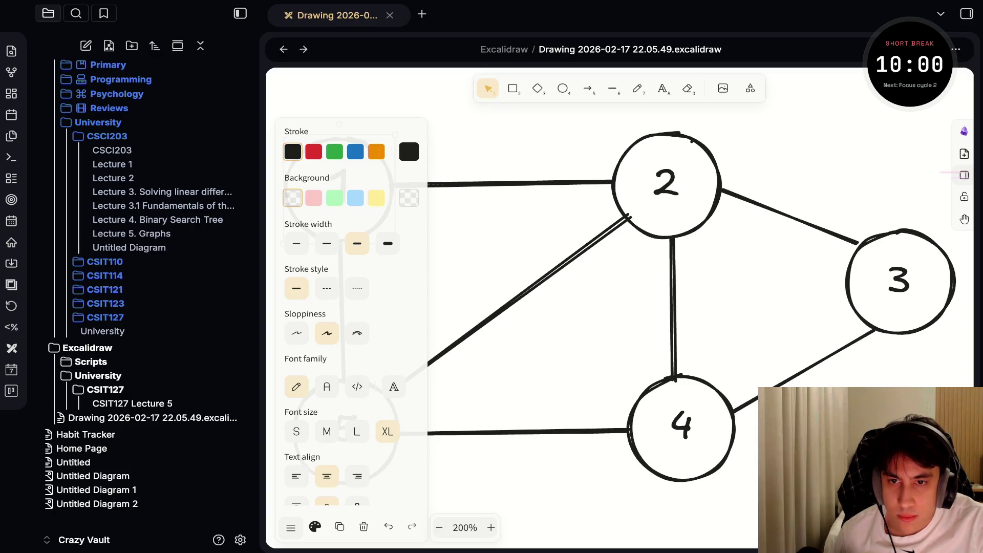
{"action": "key", "text": "Escape"}
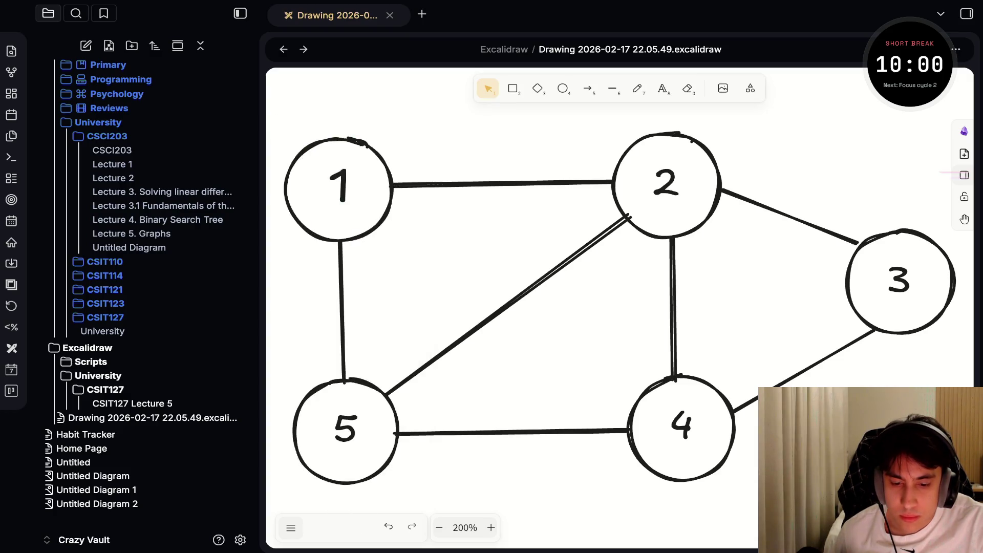
Compare the text size of nodes 2, 4 and 3, then close the drawing tab.
{"action": "left_click", "coordinate": [665, 185]}
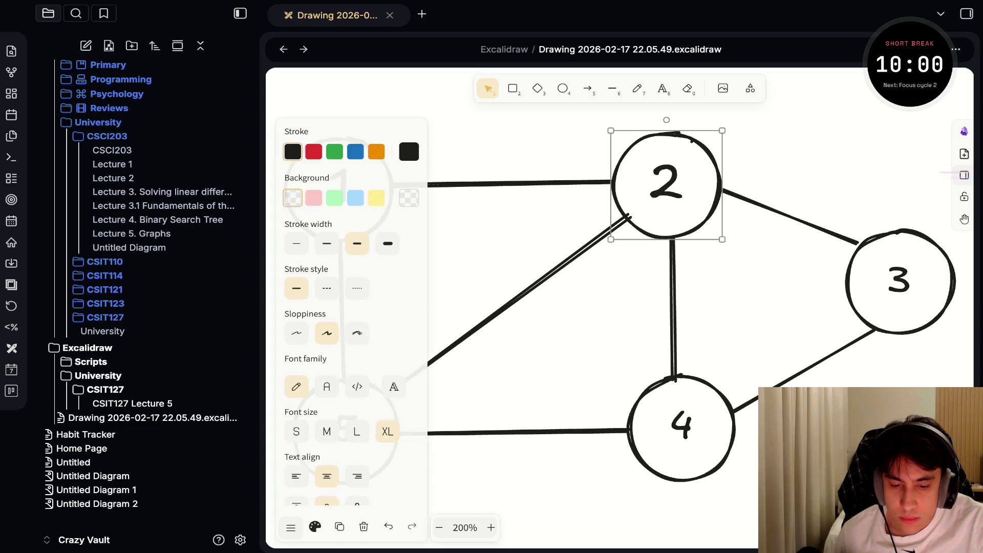
{"action": "left_click", "coordinate": [682, 425]}
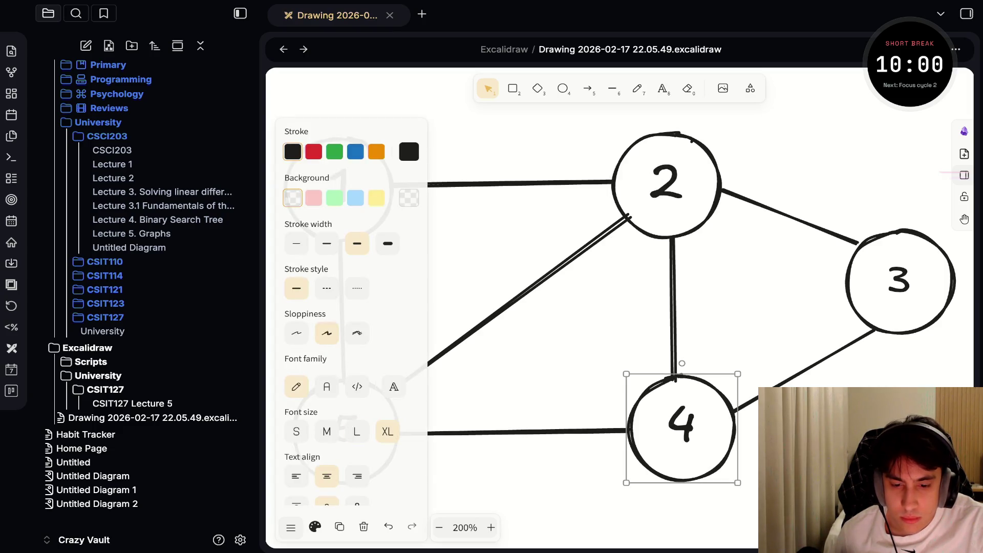
{"action": "left_click", "coordinate": [900, 280]}
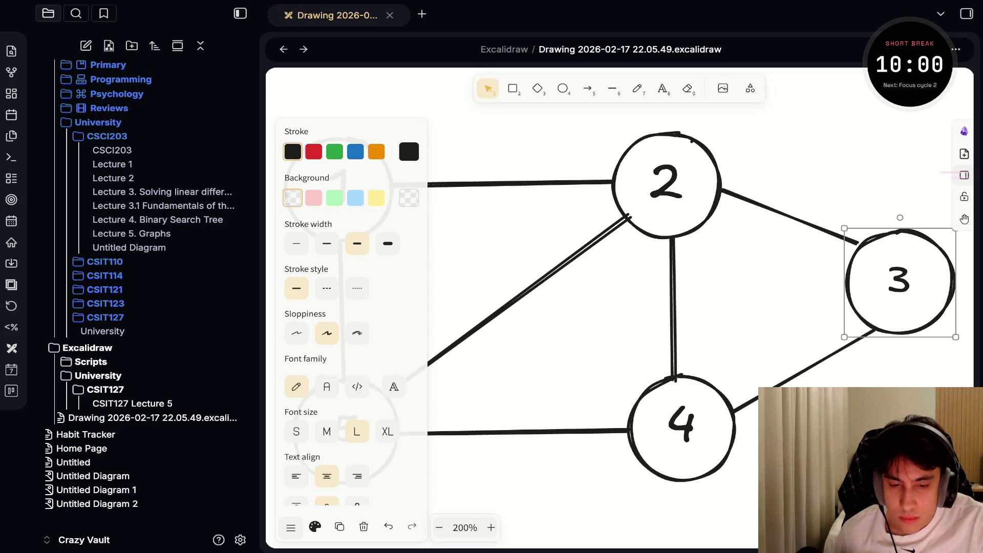
{"action": "key", "text": "Escape"}
{"action": "left_click", "coordinate": [346, 429]}
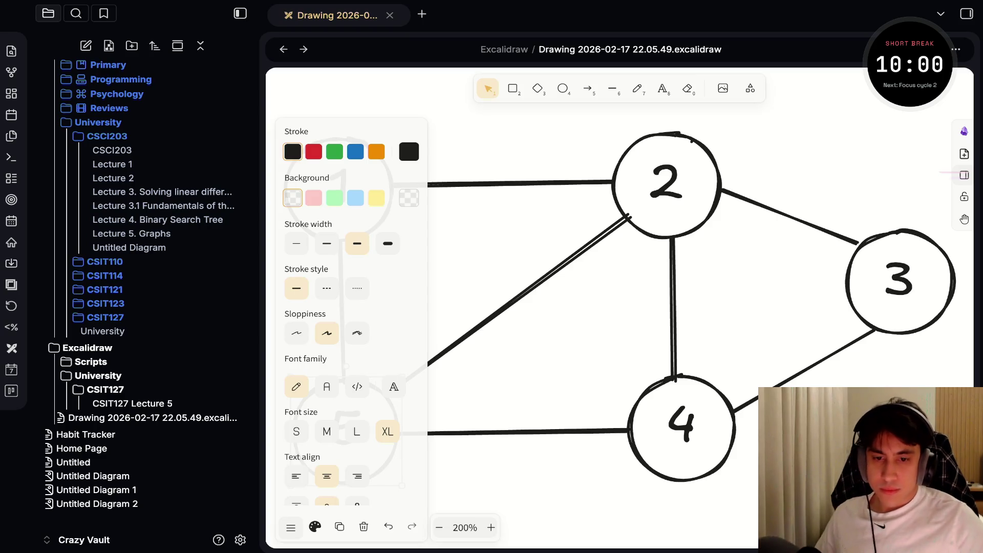
{"action": "key", "text": "super+w"}
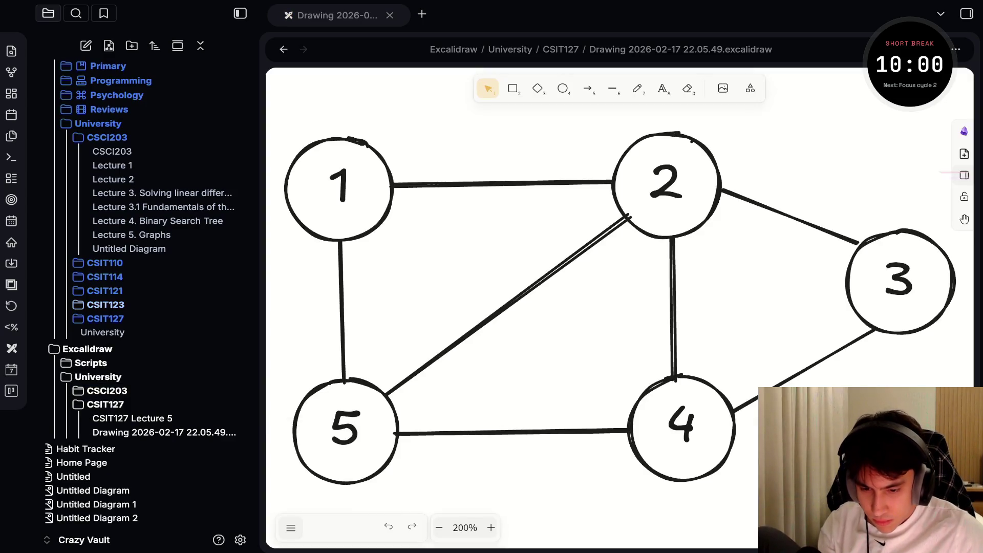
Move the drawing into Excalidraw/University/CSCI203 and rename it 'CSCI203 Lecture 5'.
{"action": "left_click_drag", "start_coordinate": [164, 432], "coordinate": [107, 391]}
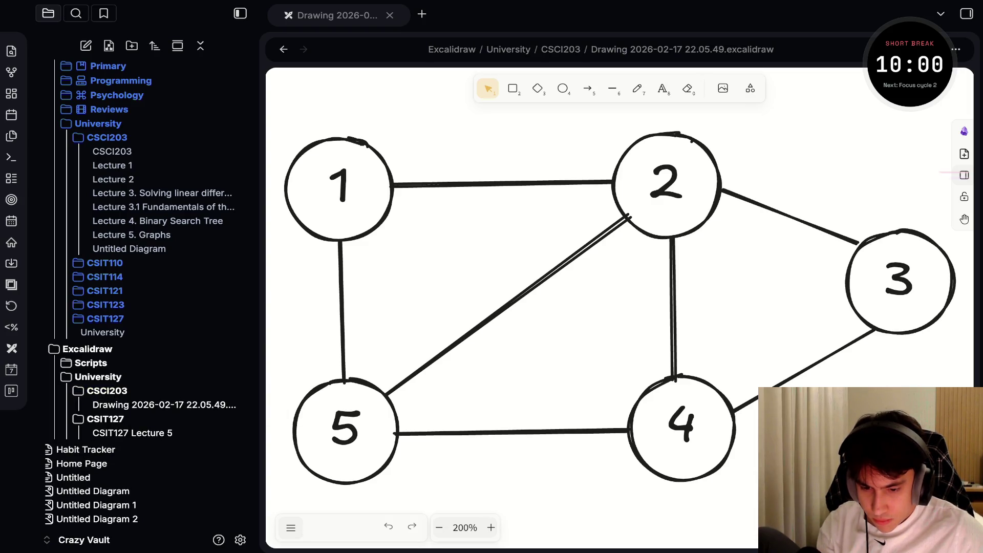
{"action": "key", "text": "F2"}
{"action": "type", "text": "C"}
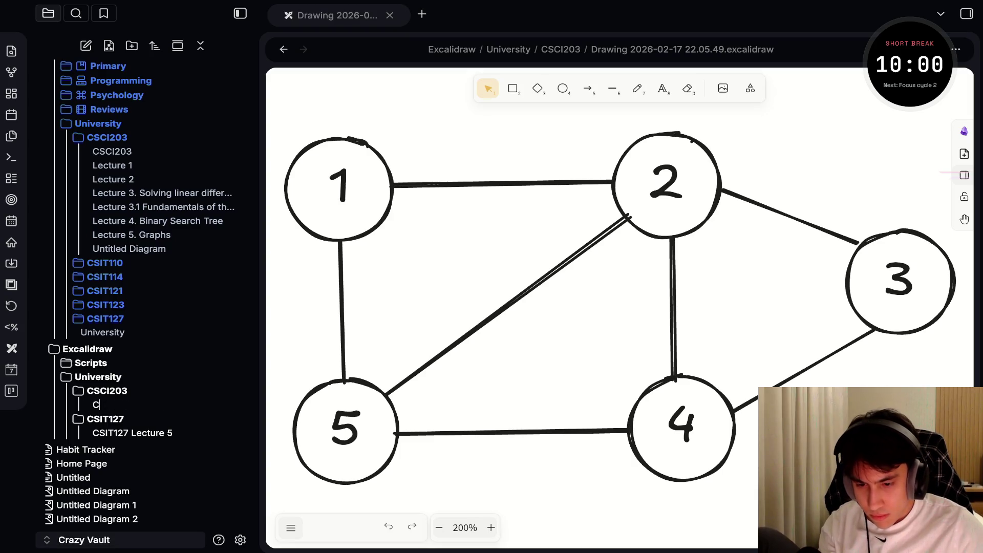
{"action": "type", "text": "SCI"}
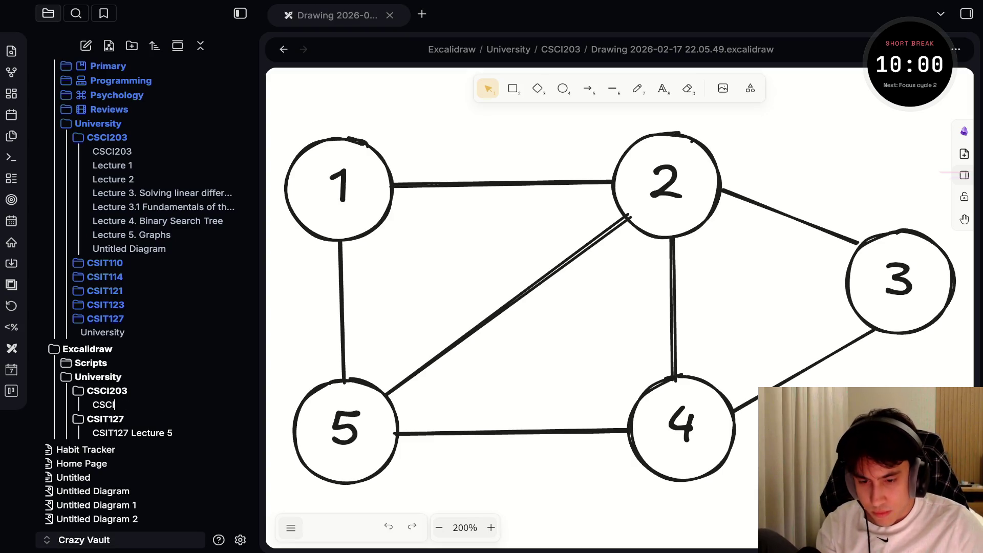
{"action": "type", "text": "203 Lec"}
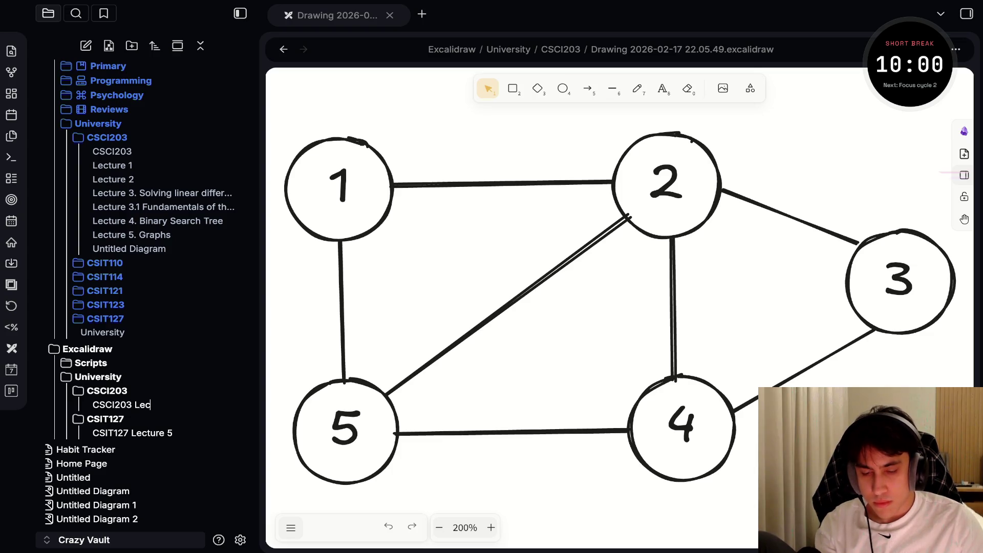
{"action": "type", "text": "ture "}
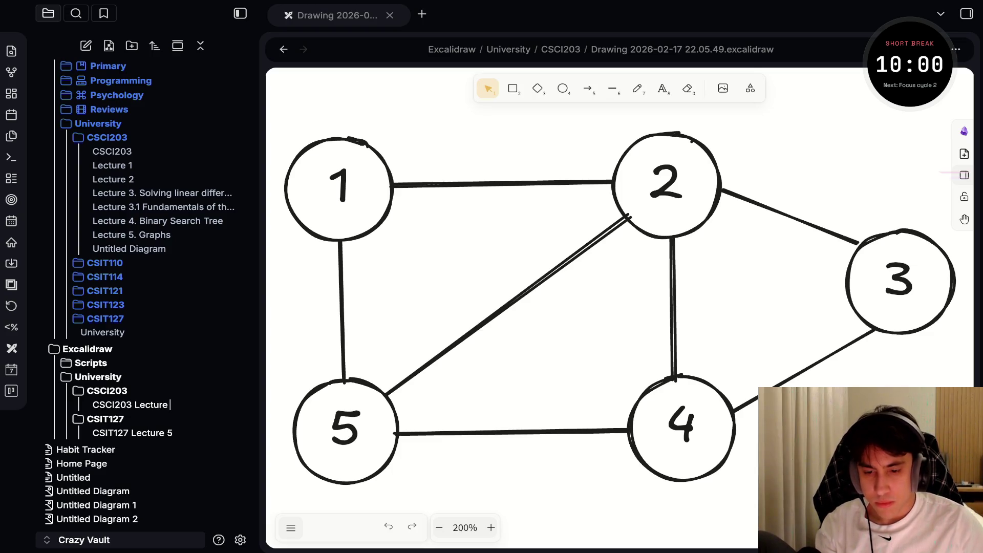
{"action": "type", "text": "4"}
{"action": "key", "text": "Return"}
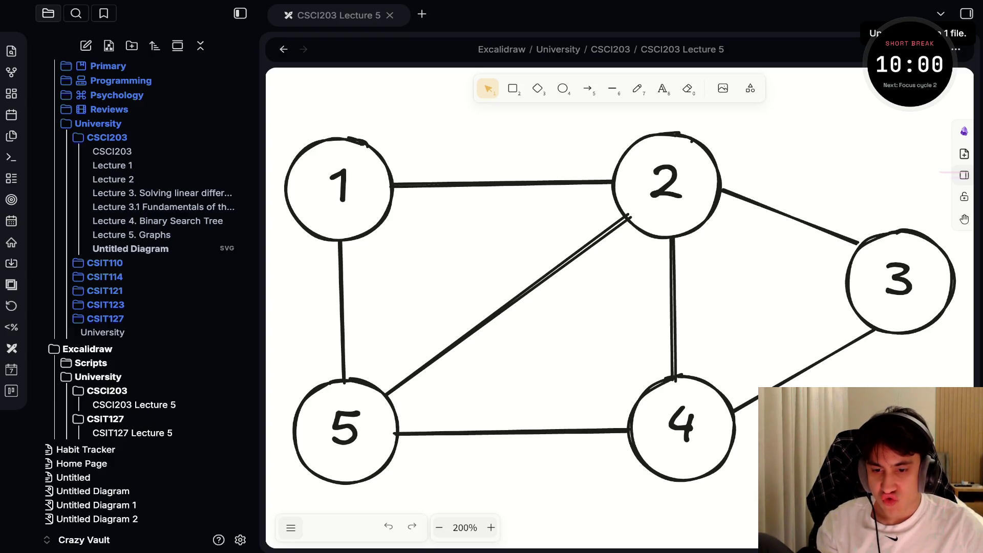
Return to the Lecture 5. Graphs note and verify the ![[CSCI203 Lecture 5]] graph embed.
{"action": "key", "text": "ctrl+alt+Left"}
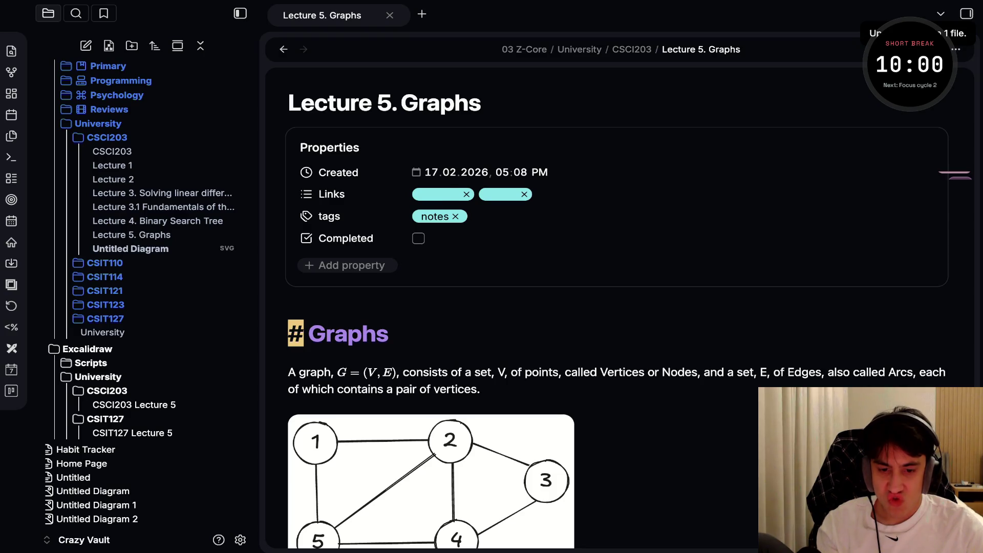
{"action": "scroll", "coordinate": [430, 323], "scroll_direction": "down", "scroll_amount": 4}
{"action": "left_click", "coordinate": [290, 219]}
{"action": "left_click", "coordinate": [478, 185]}
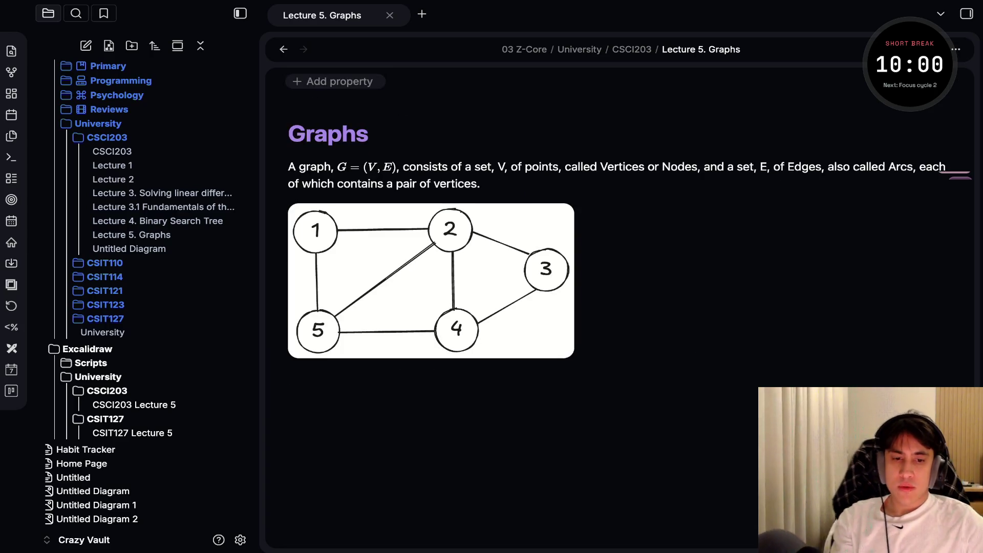
{"action": "left_click", "coordinate": [430, 281]}
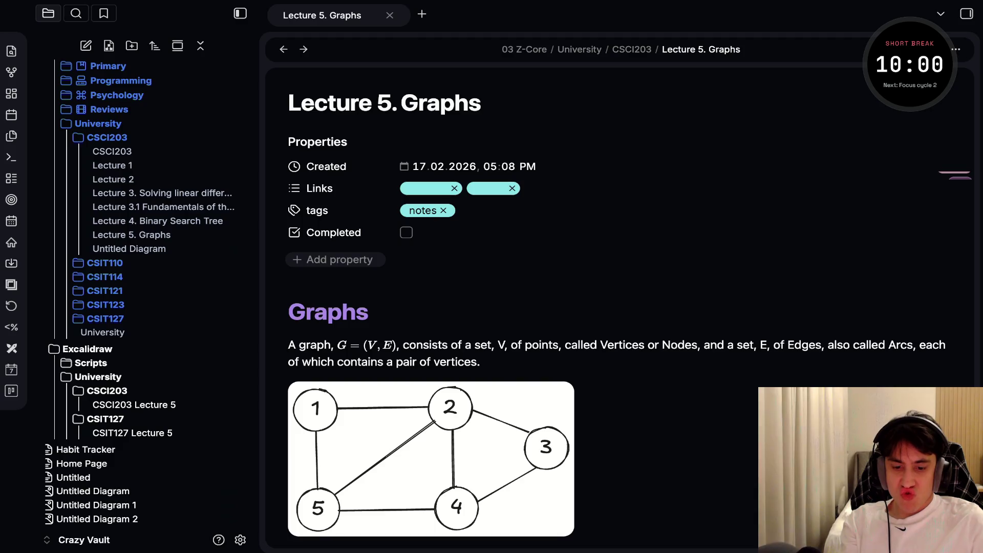
Start the short-break countdown from the timer widget.
{"action": "scroll", "coordinate": [615, 308], "scroll_direction": "down", "scroll_amount": 2}
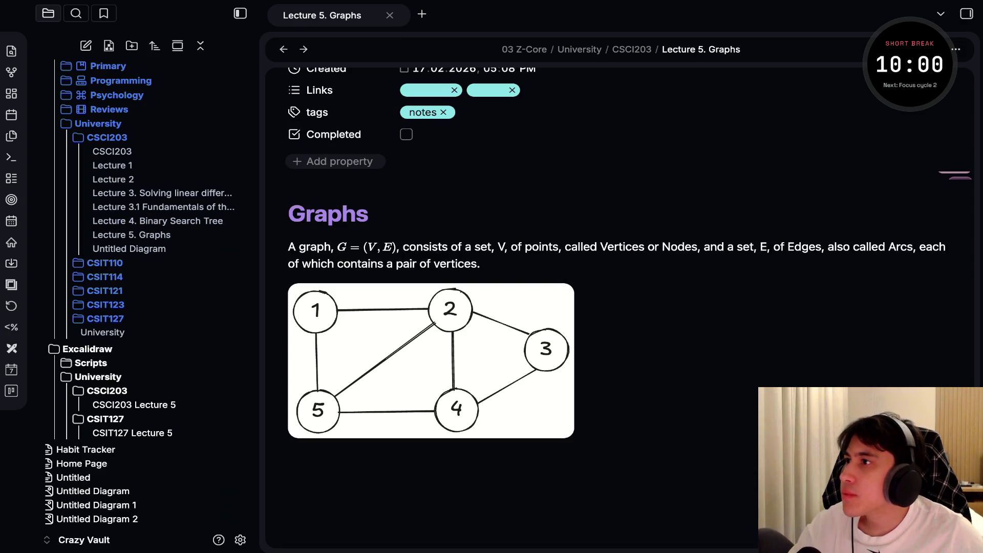
{"action": "left_click", "coordinate": [929, 64]}
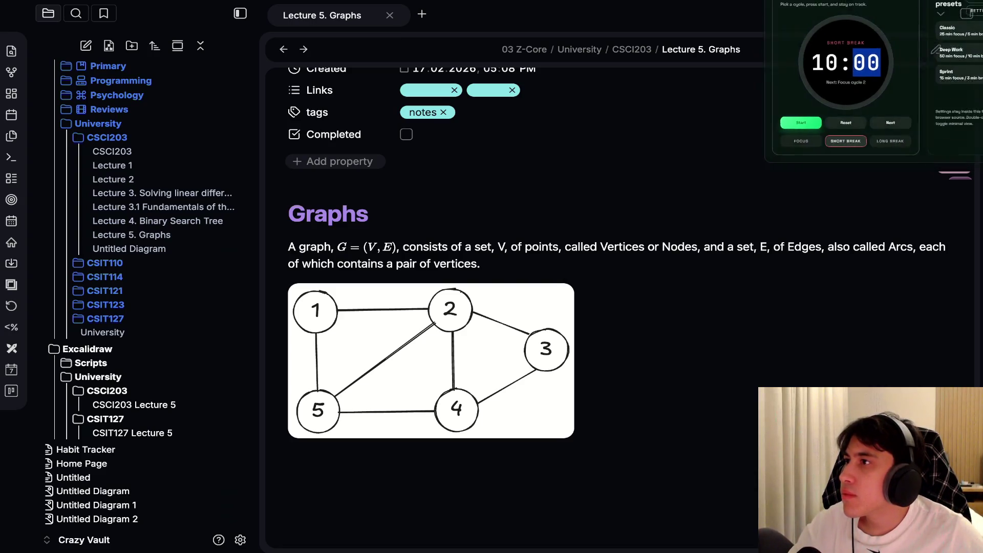
{"action": "key", "text": "space"}
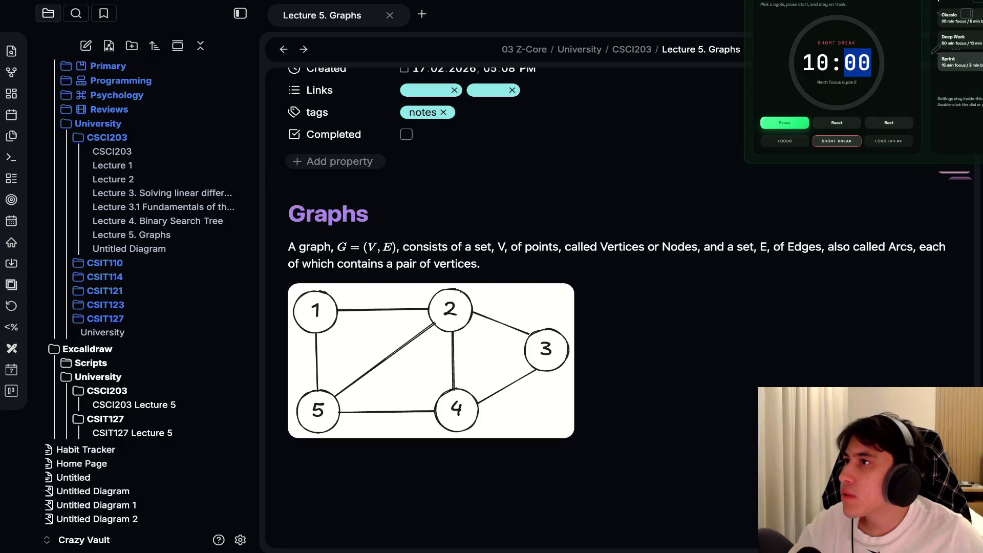
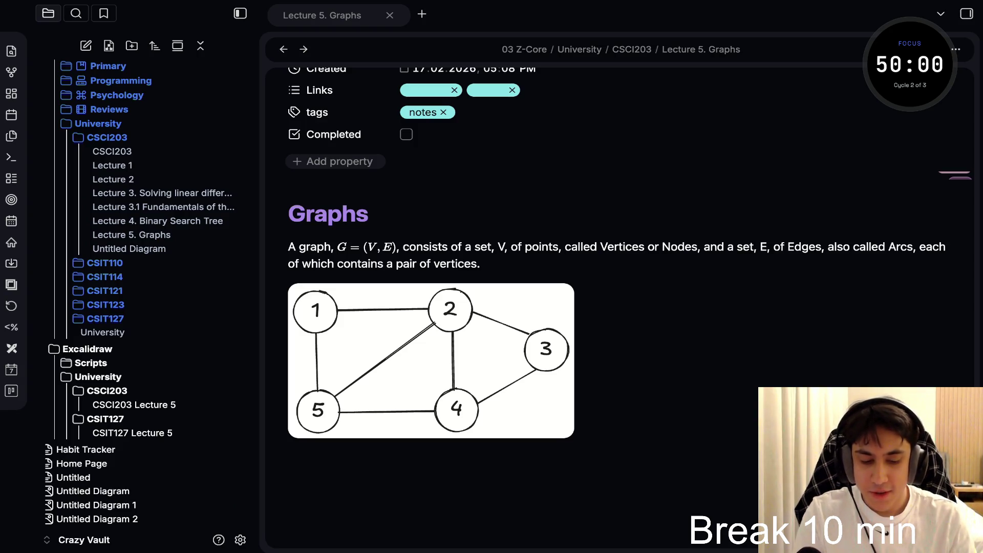
Select the G = (V, E) definition paragraph and hide the file explorer sidebar with Ctrl+\.
{"action": "key", "text": "alt+Tab"}
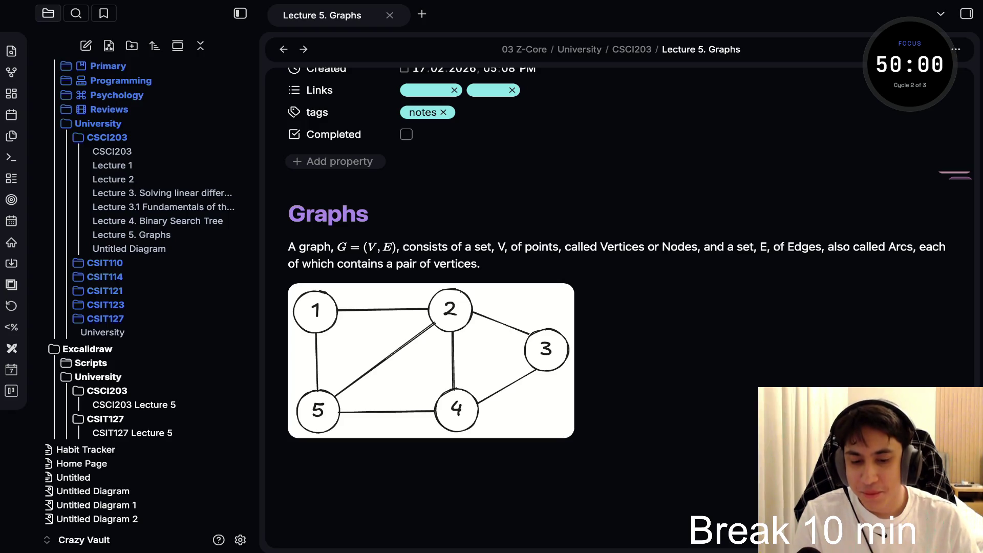
{"action": "left_click_drag", "start_coordinate": [288, 247], "coordinate": [477, 263]}
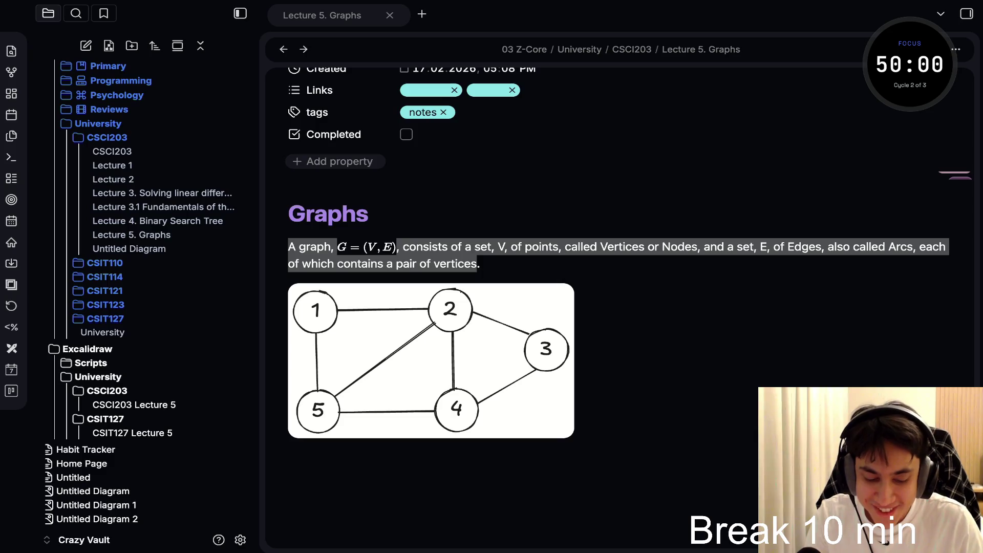
{"action": "key", "text": "alt+Tab"}
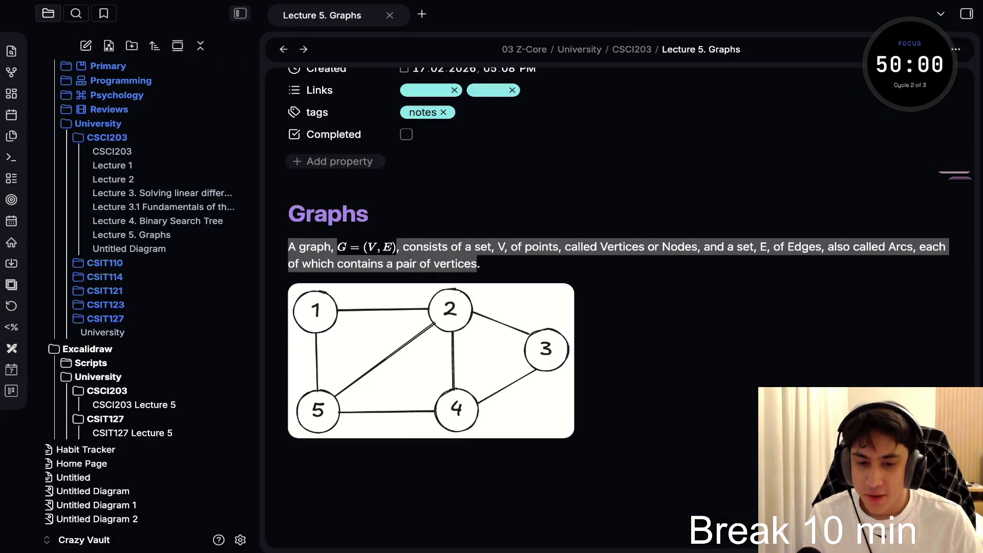
{"action": "key", "text": "ctrl+backslash"}
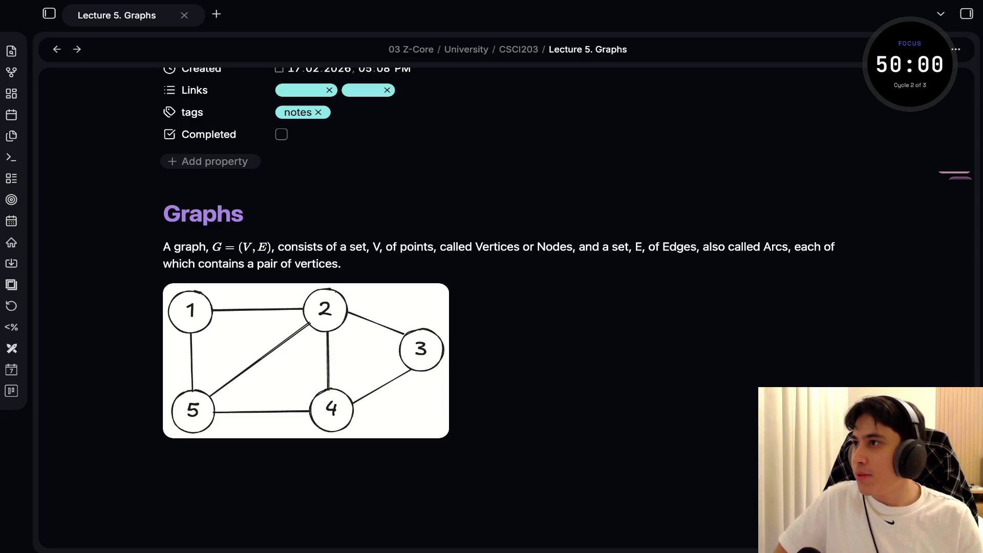
Start a 50-minute focus timer countdown.
{"action": "left_click", "coordinate": [910, 64]}
{"action": "double_click", "coordinate": [816, 62]}
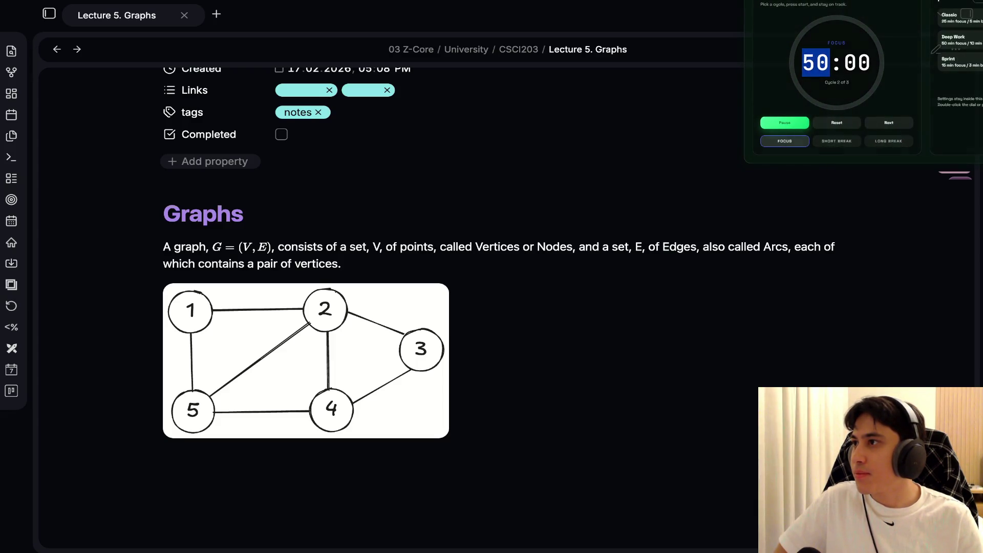
{"action": "key", "text": "Escape"}
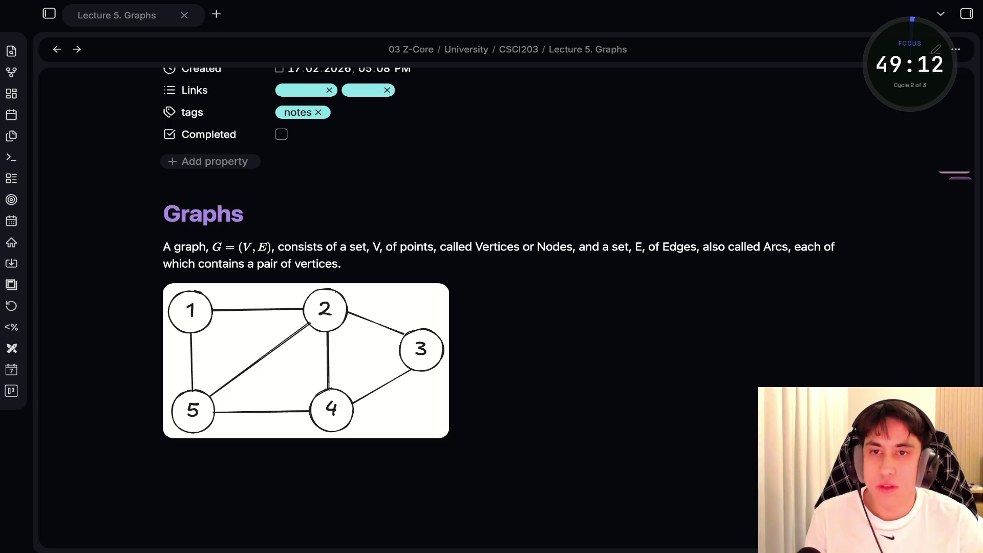
Switch the Lecture 5. Graphs note into editing view with Ctrl+E.
{"action": "key", "text": "super+Tab"}
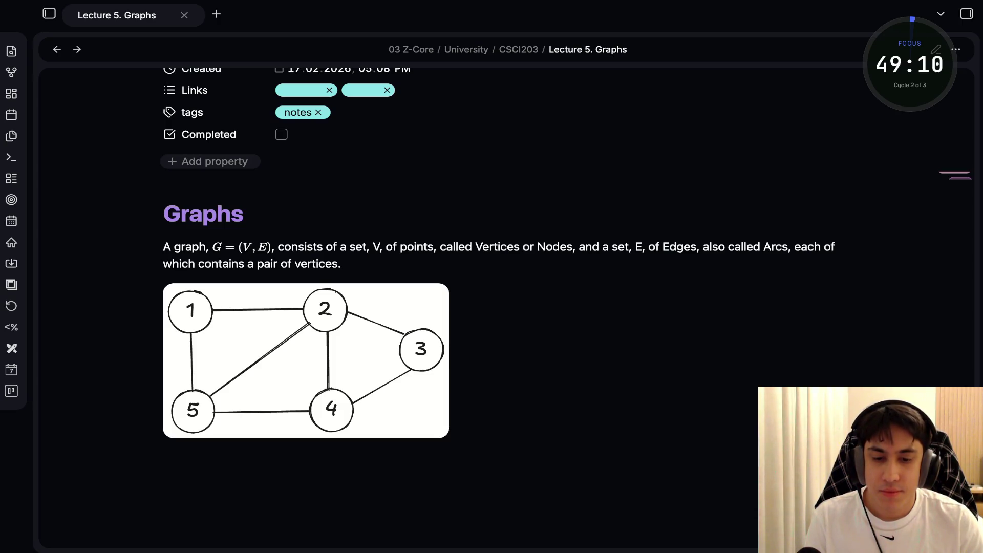
{"action": "key", "text": "alt+Tab"}
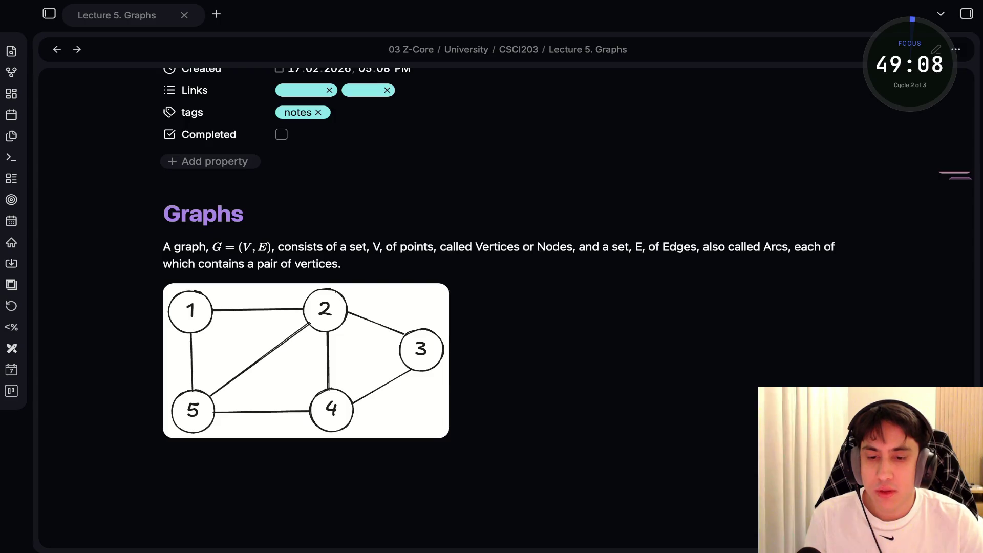
{"action": "key", "text": "alt+Tab"}
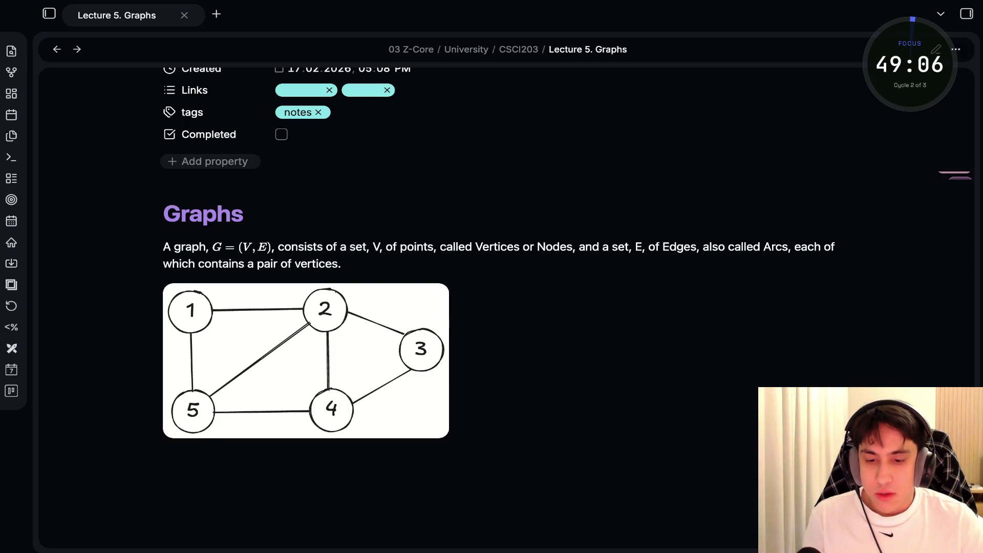
{"action": "key", "text": "ctrl+e"}
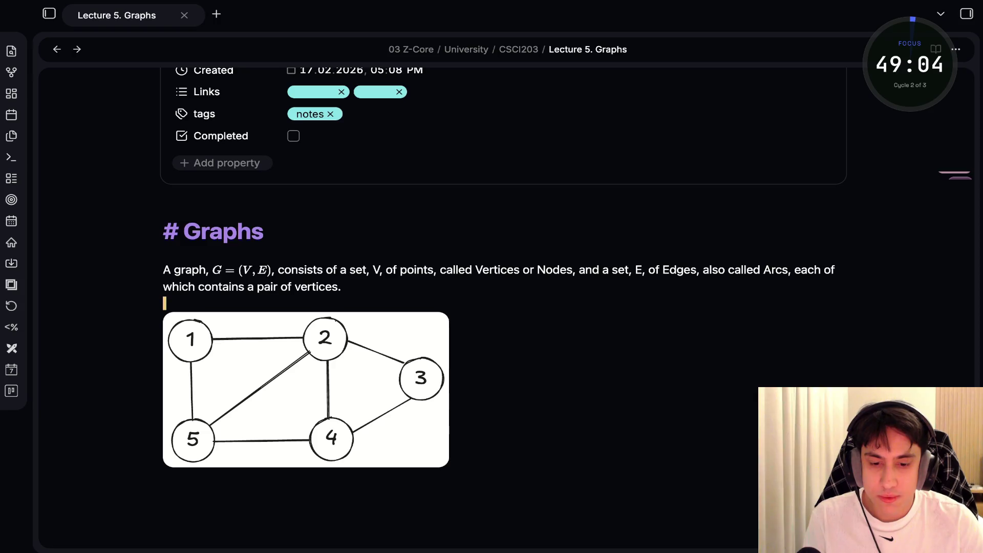
Create an empty line below the graph image embed.
{"action": "key", "text": "alt+Tab"}
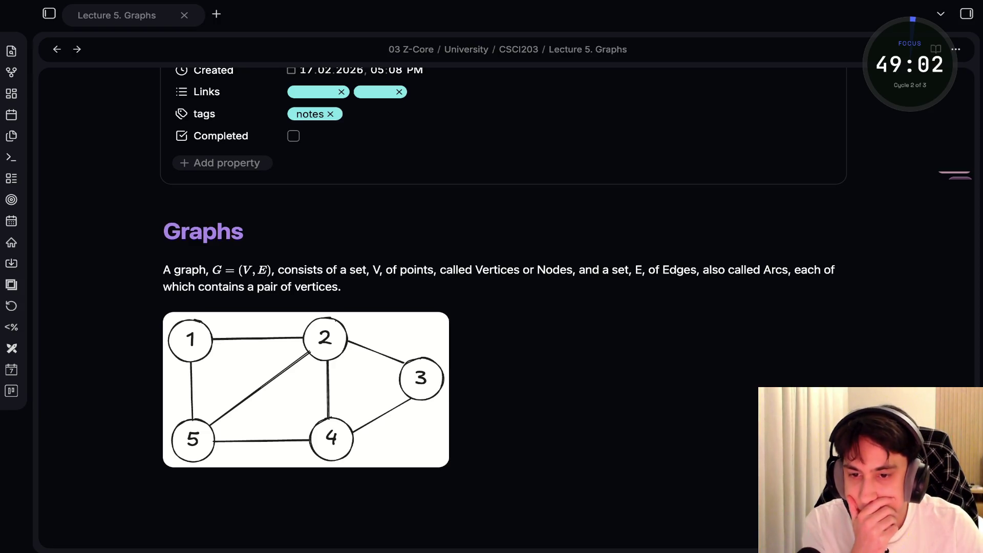
{"action": "key", "text": "alt+Tab"}
{"action": "key", "text": "alt+Tab"}
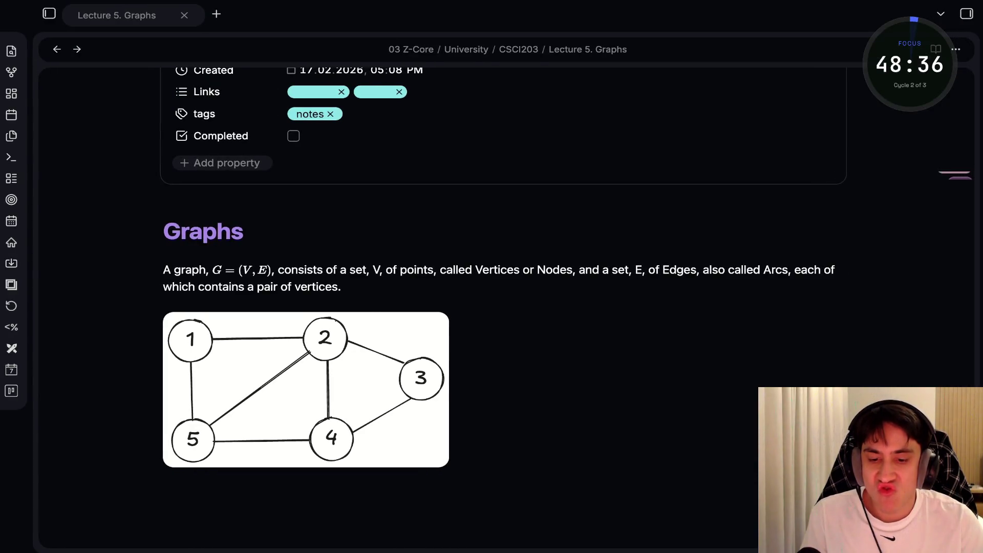
{"action": "scroll", "coordinate": [501, 307], "scroll_direction": "down", "scroll_amount": 3}
{"action": "left_click", "coordinate": [163, 180]}
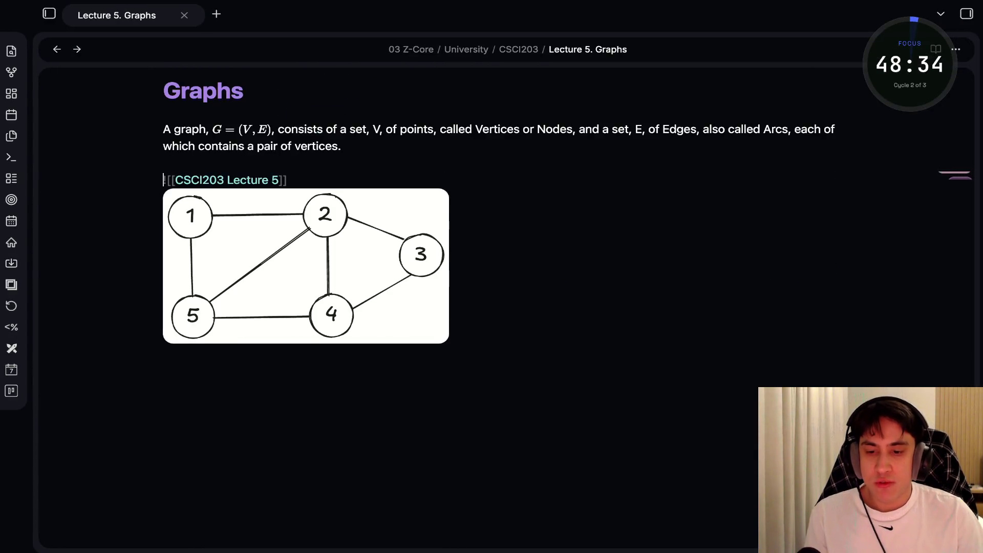
{"action": "left_click", "coordinate": [288, 180]}
{"action": "key", "text": "Down"}
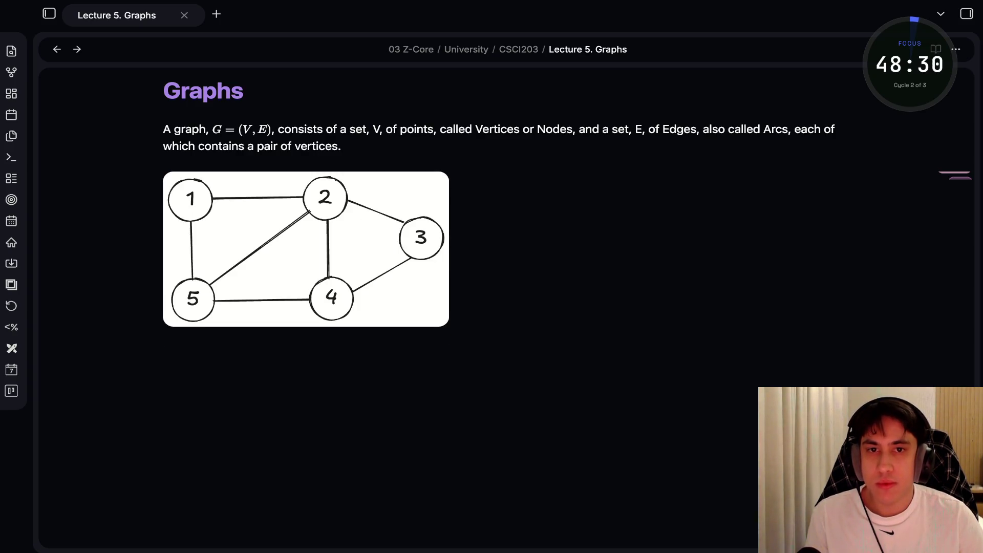
{"action": "key", "text": "super+Tab"}
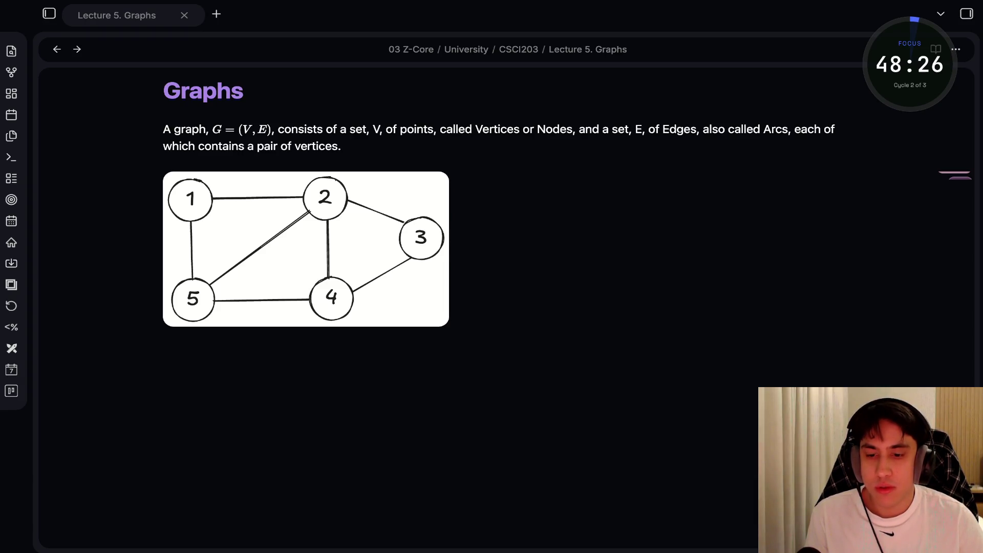
{"action": "left_click", "coordinate": [163, 351]}
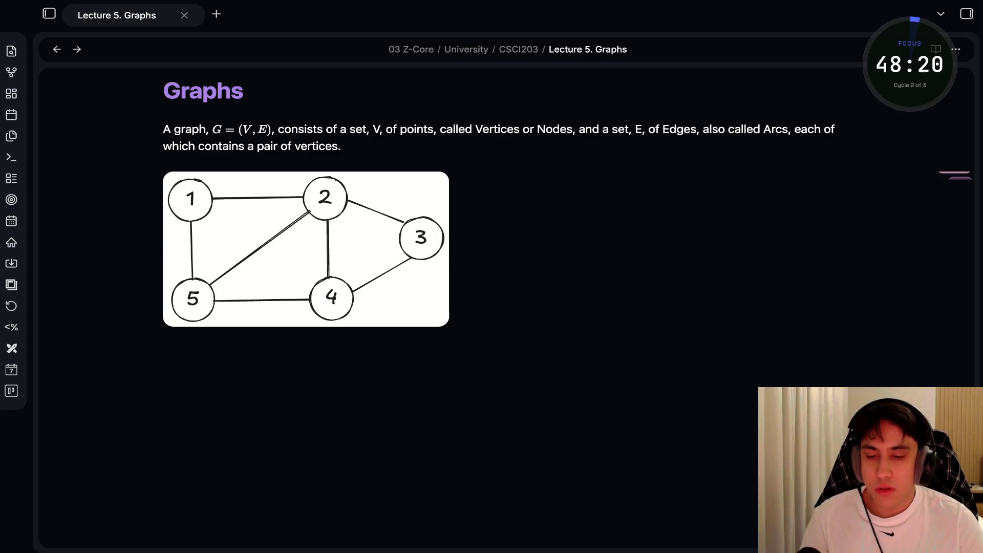
Draft a '#### Undirected' heading, then delete it and return below the image.
{"action": "type", "text": "##"}
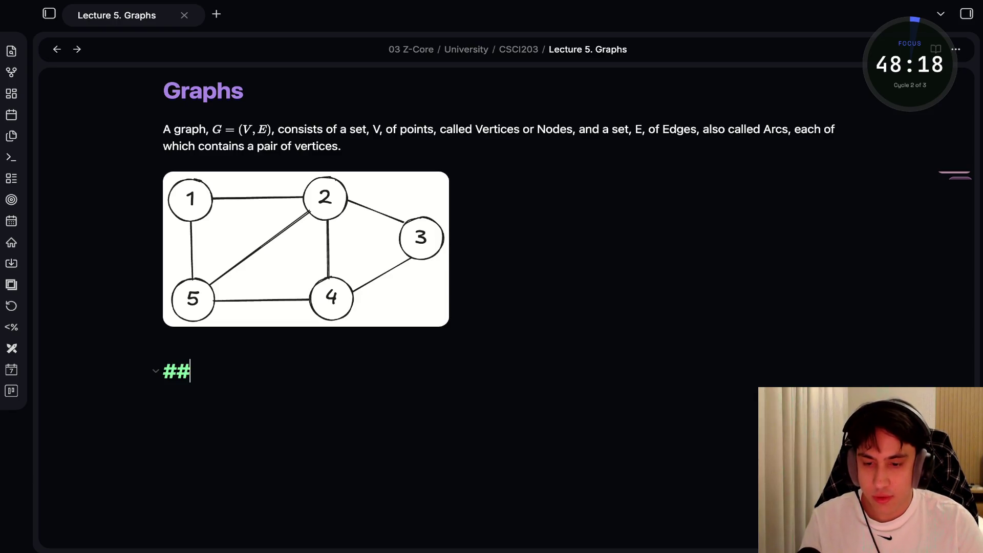
{"action": "type", "text": "#"}
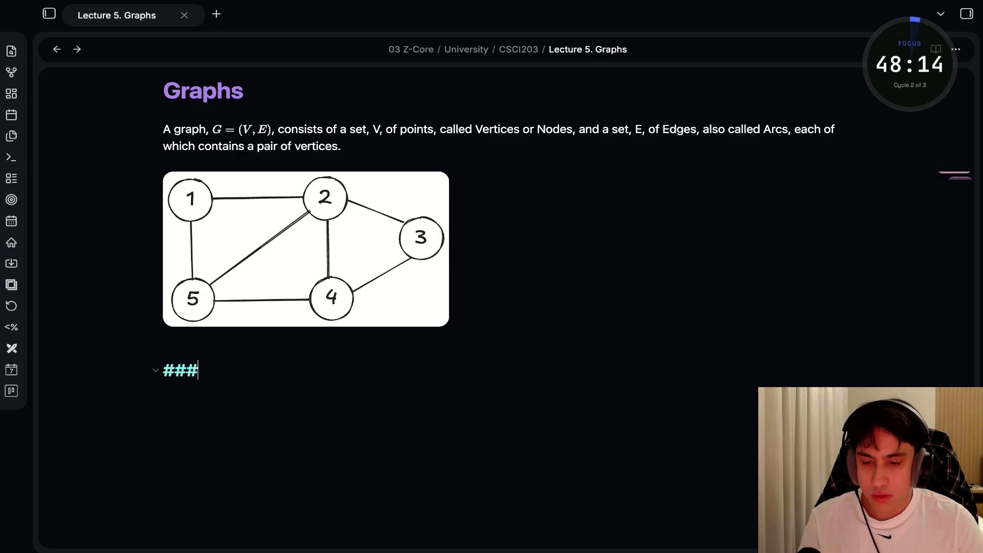
{"action": "type", "text": "# Undi"}
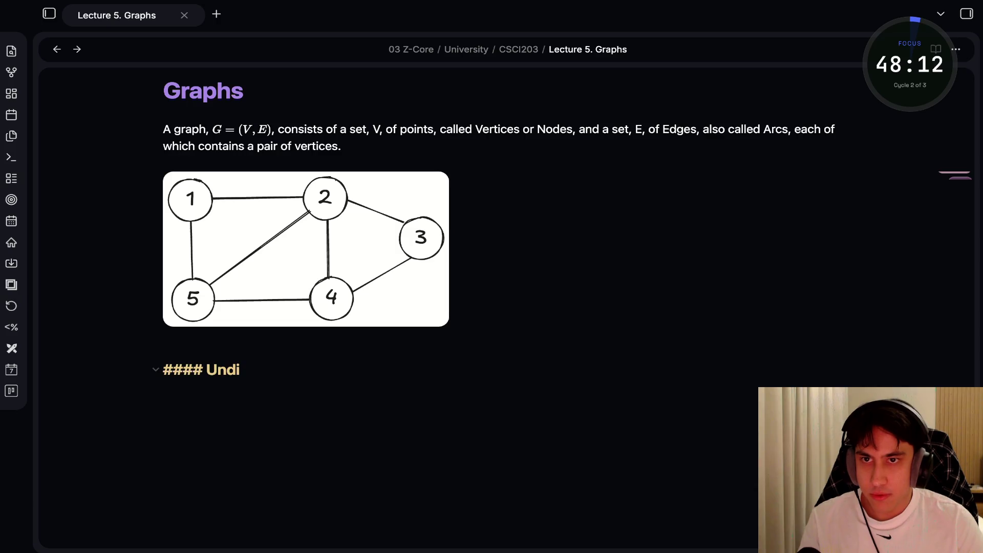
{"action": "type", "text": "re"}
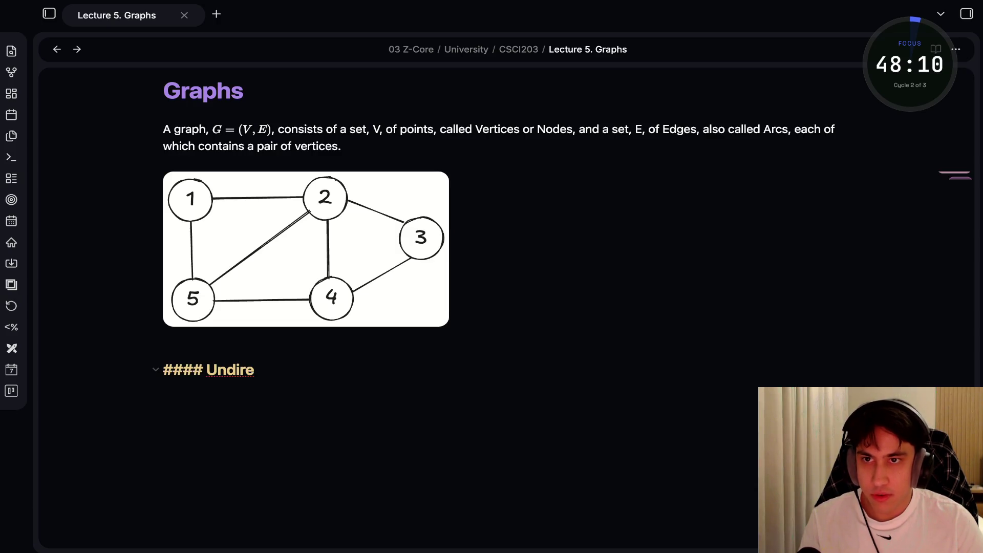
{"action": "type", "text": "cted"}
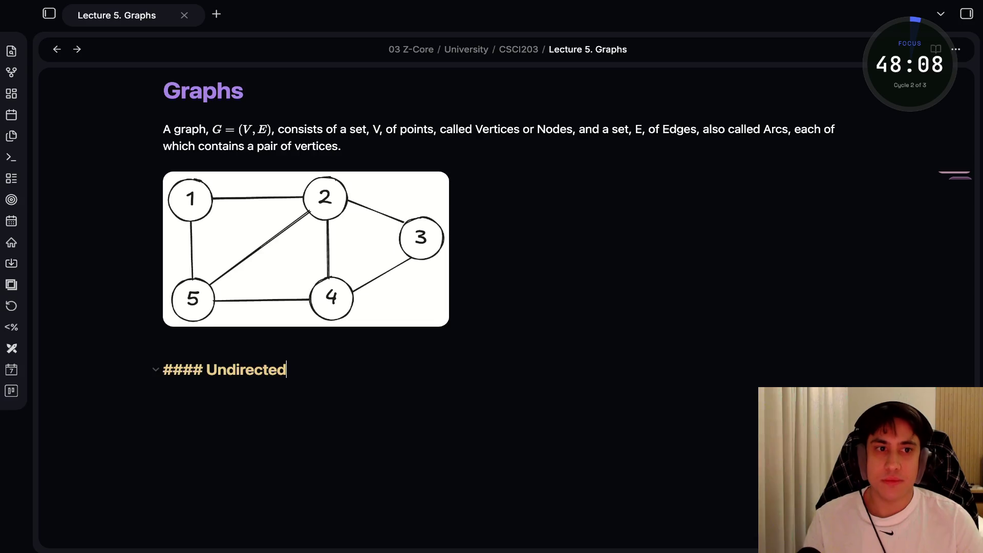
{"action": "key", "text": "BackSpace"}
{"action": "key", "text": "BackSpace"}
{"action": "key", "text": "BackSpace"}
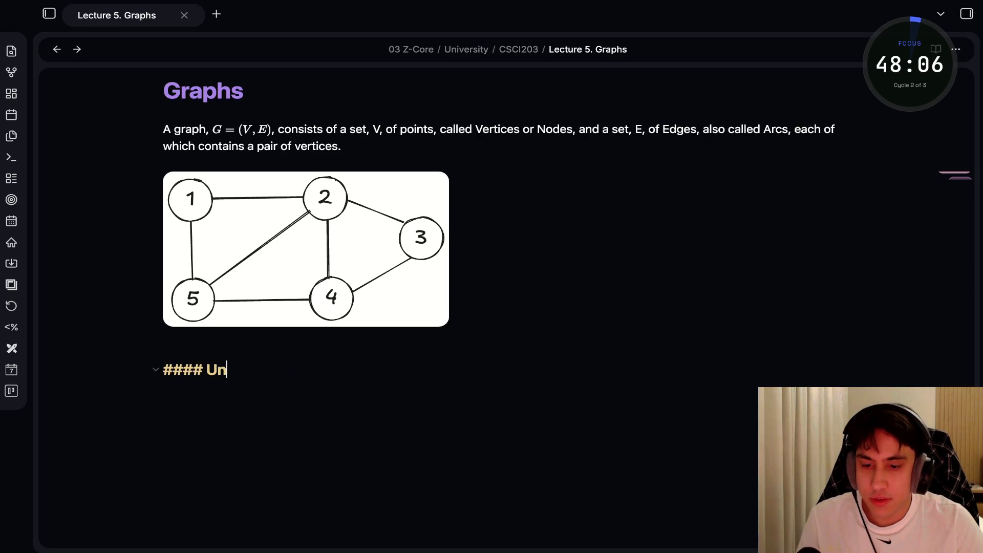
{"action": "key", "text": "BackSpace"}
{"action": "key", "text": "BackSpace"}
{"action": "key", "text": "BackSpace"}
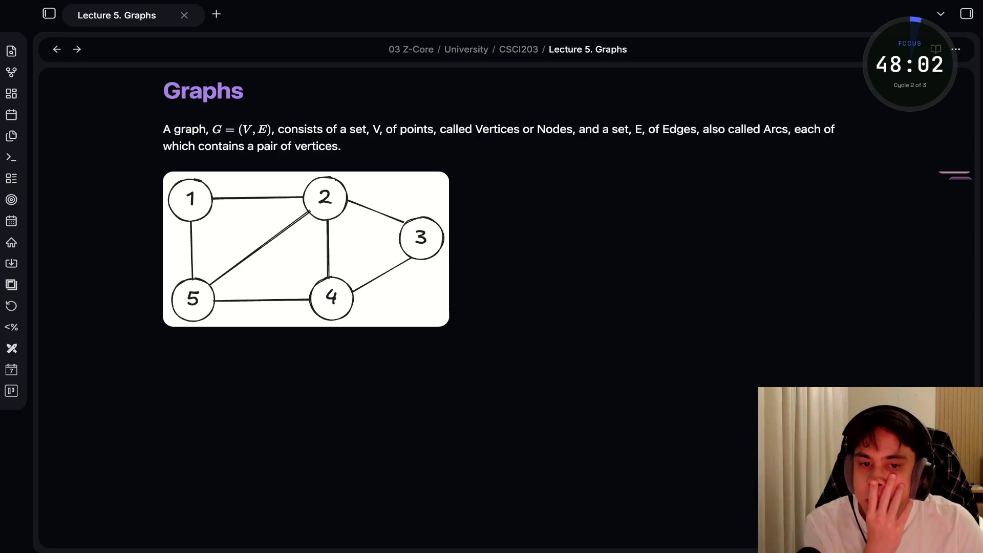
{"action": "key", "text": "super+Tab"}
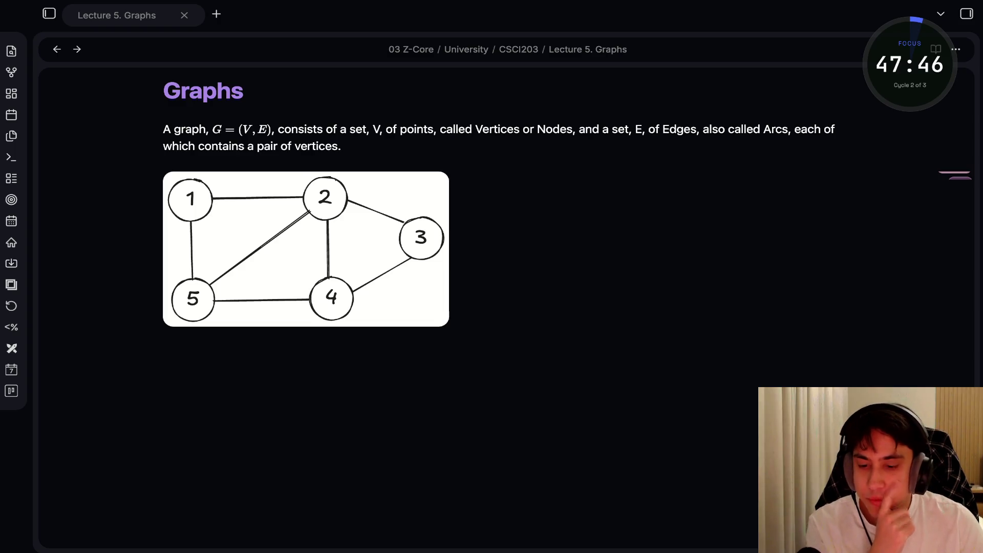
{"action": "left_click", "coordinate": [164, 356]}
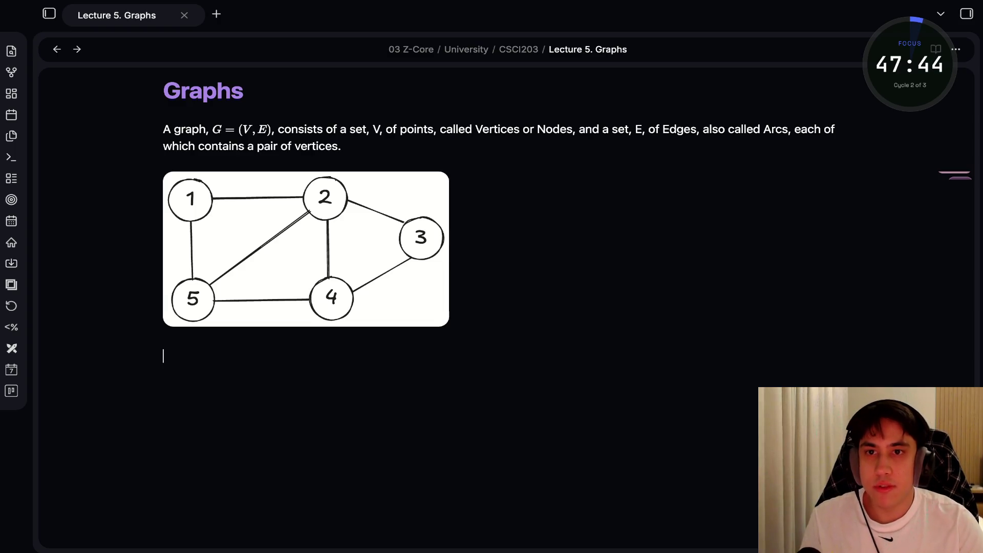
Add a '## Repsresenting a Graph' heading followed by 'Two common representations are:'.
{"action": "type", "text": "## Reps"}
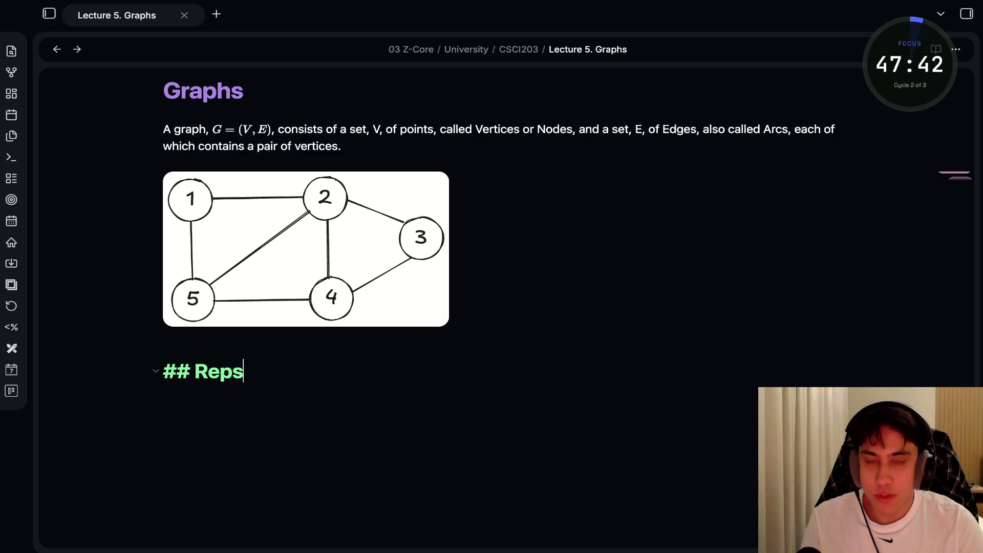
{"action": "type", "text": "resenting a G"}
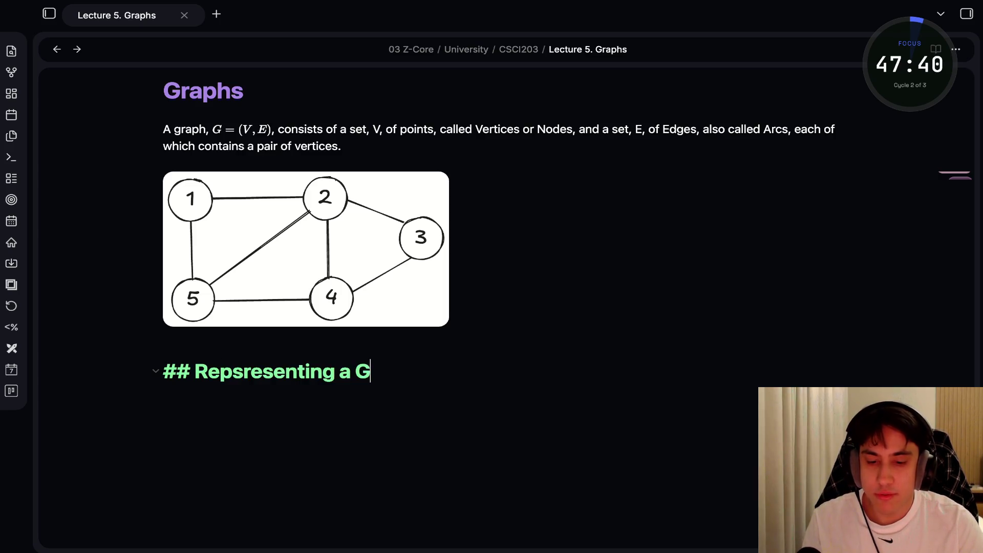
{"action": "type", "text": "raph"}
{"action": "key", "text": "Return"}
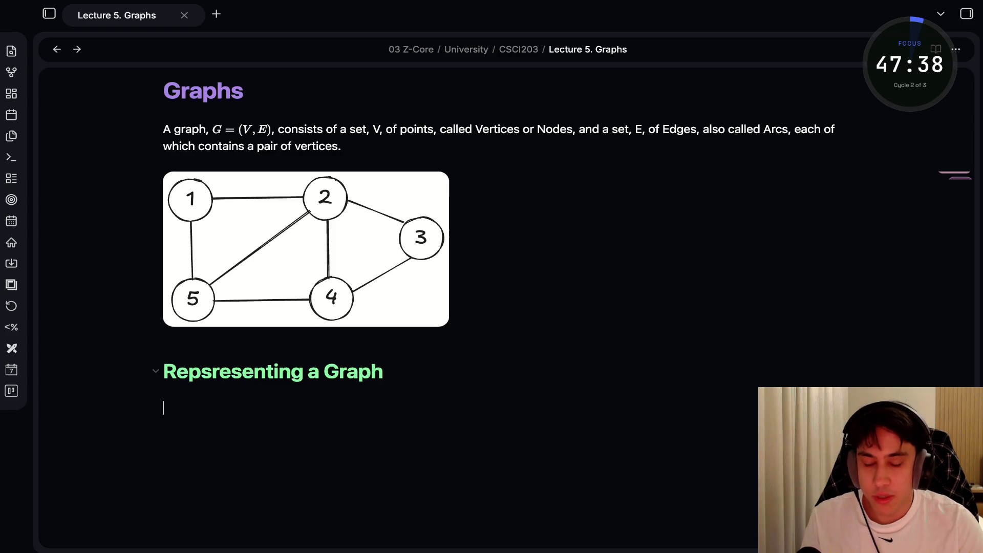
{"action": "scroll", "coordinate": [491, 277], "scroll_direction": "down", "scroll_amount": 3}
{"action": "type", "text": "T"}
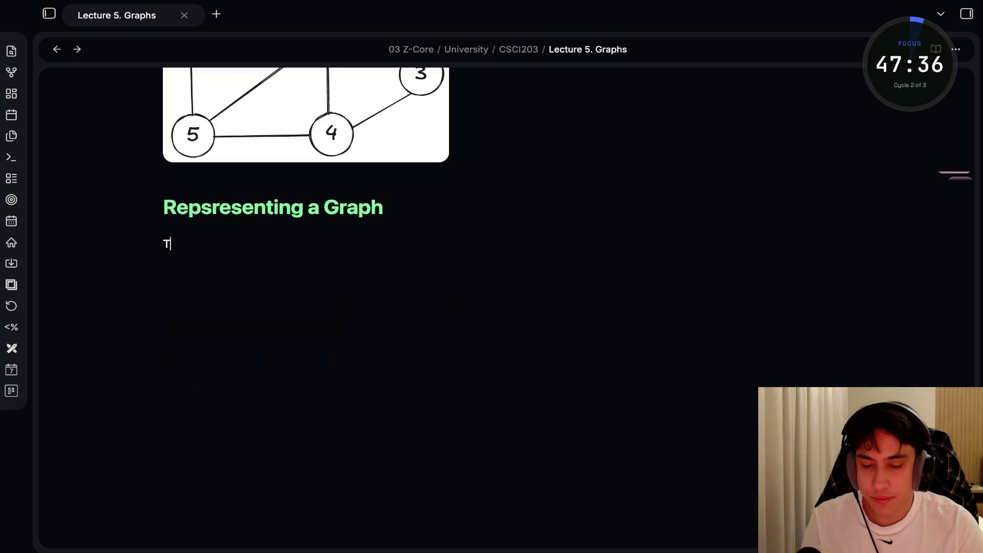
{"action": "type", "text": "wo"}
{"action": "key", "text": "BackSpace"}
{"action": "key", "text": "BackSpace"}
{"action": "key", "text": "BackSpace"}
{"action": "type", "text": "##"}
{"action": "key", "text": "Escape"}
{"action": "type", "text": "##"}
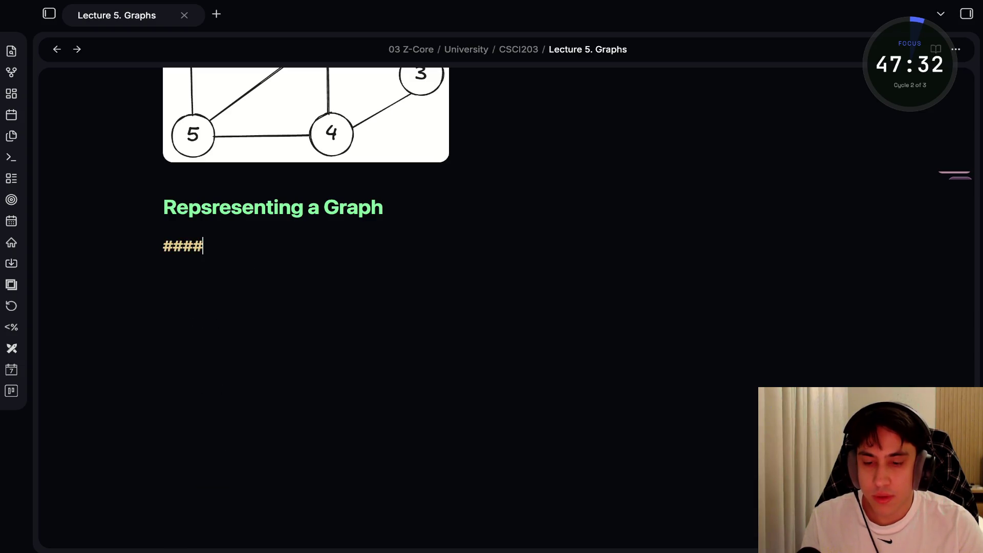
{"action": "type", "text": "#"}
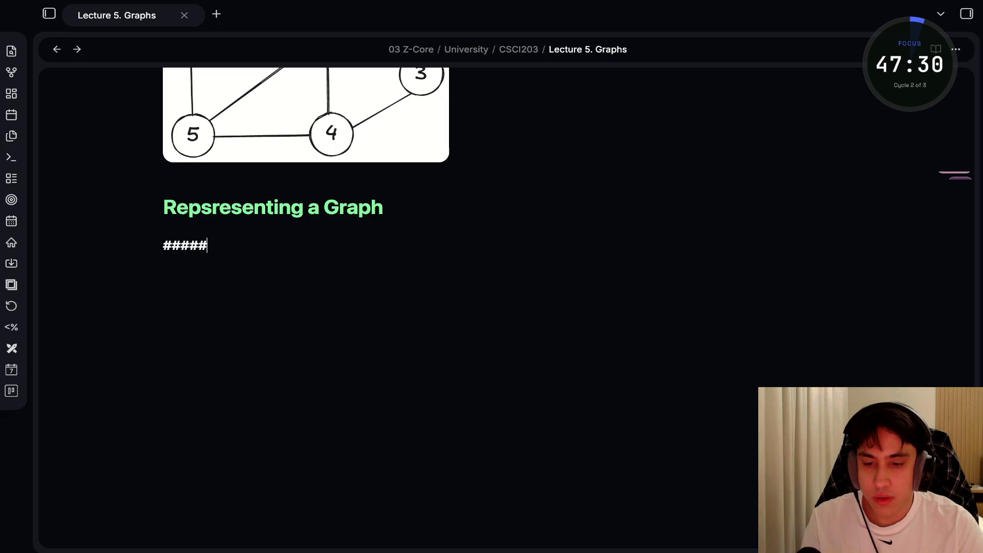
{"action": "type", "text": " Two common"}
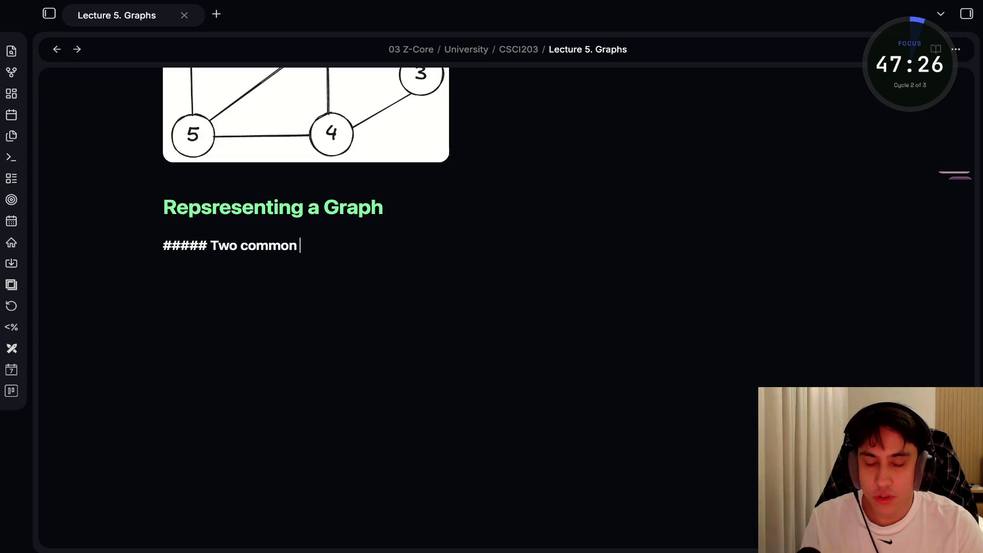
{"action": "type", "text": " representations ar"}
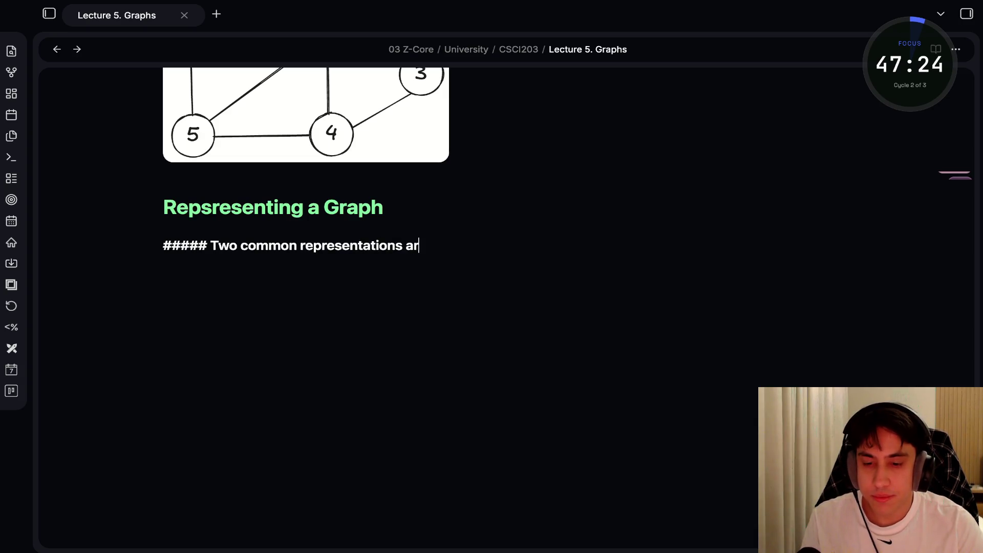
{"action": "type", "text": "e:"}
{"action": "key", "text": "Return"}
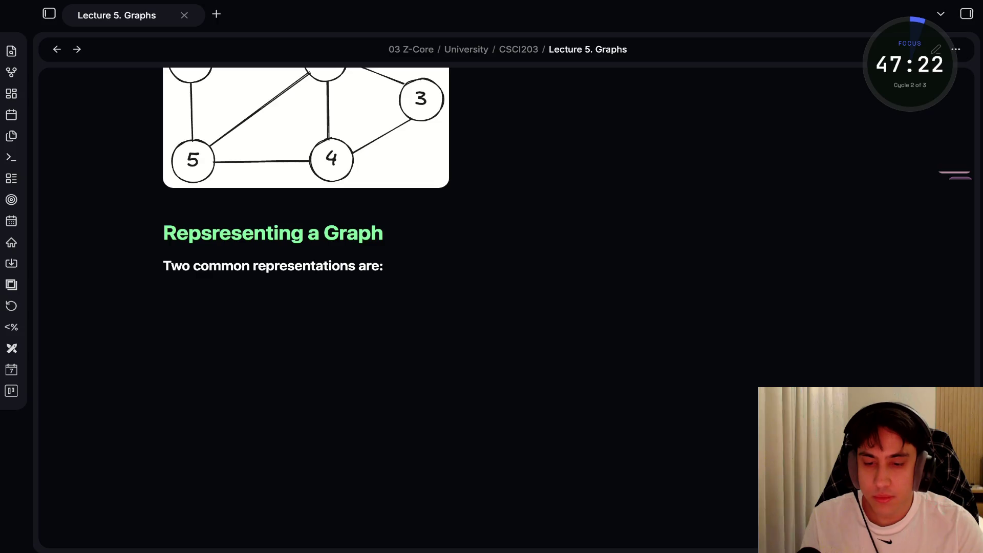
List 'Adjacency List.' and 'Adjacency Matrix.' as bullets, with an empty line after them.
{"action": "type", "text": "-"}
{"action": "key", "text": "Return"}
{"action": "type", "text": "- "}
{"action": "type", "text": "Adja"}
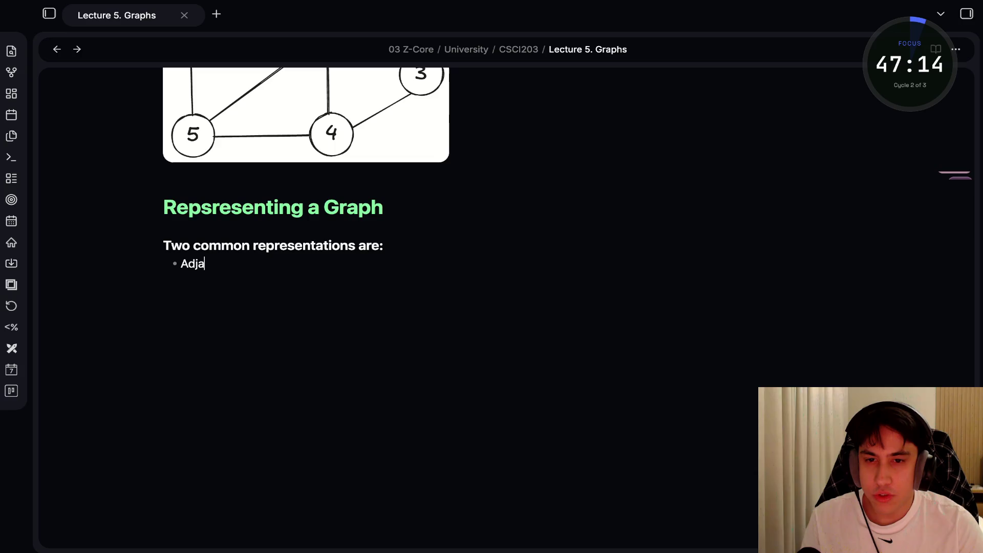
{"action": "type", "text": "cencyl"}
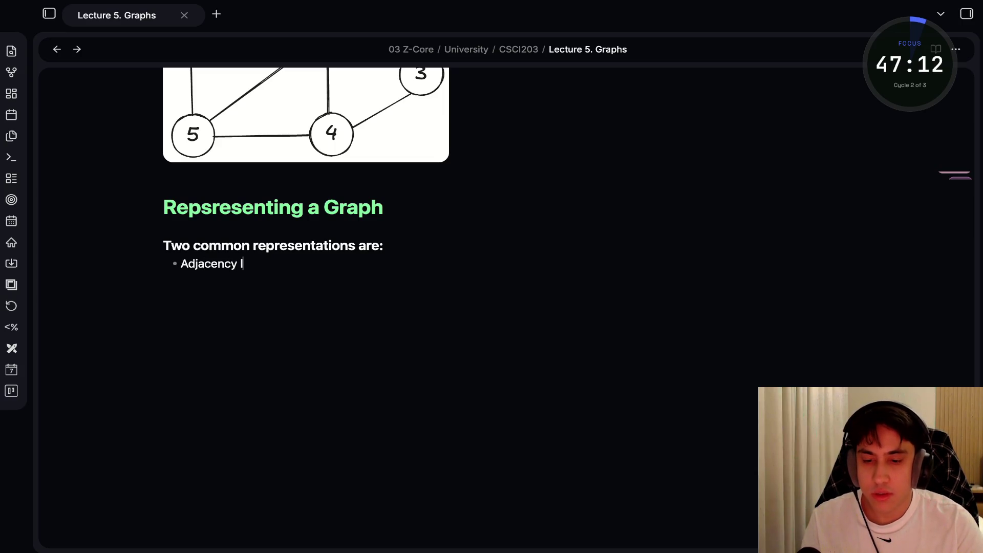
{"action": "type", "text": "ist;"}
{"action": "key", "text": "Return"}
{"action": "type", "text": "A"}
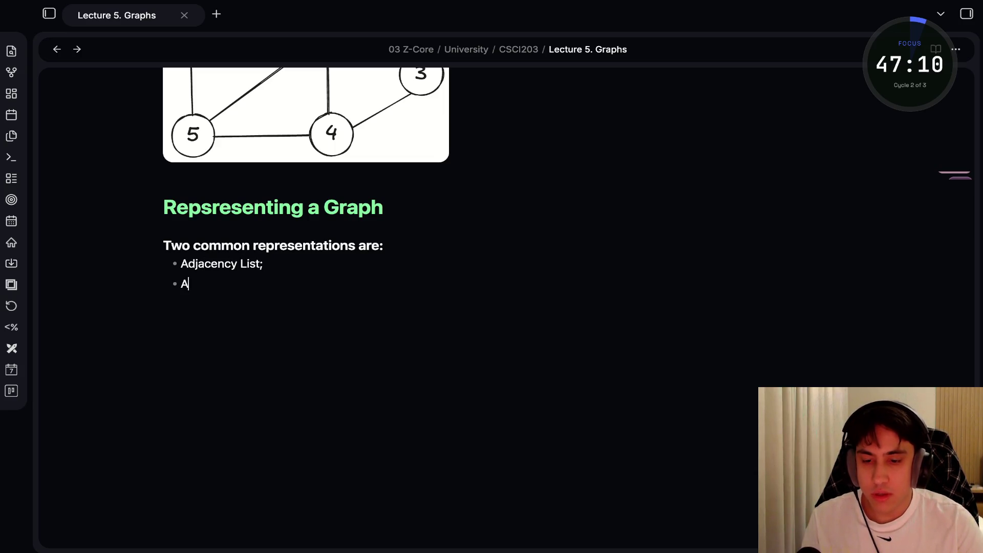
{"action": "type", "text": "djacency "}
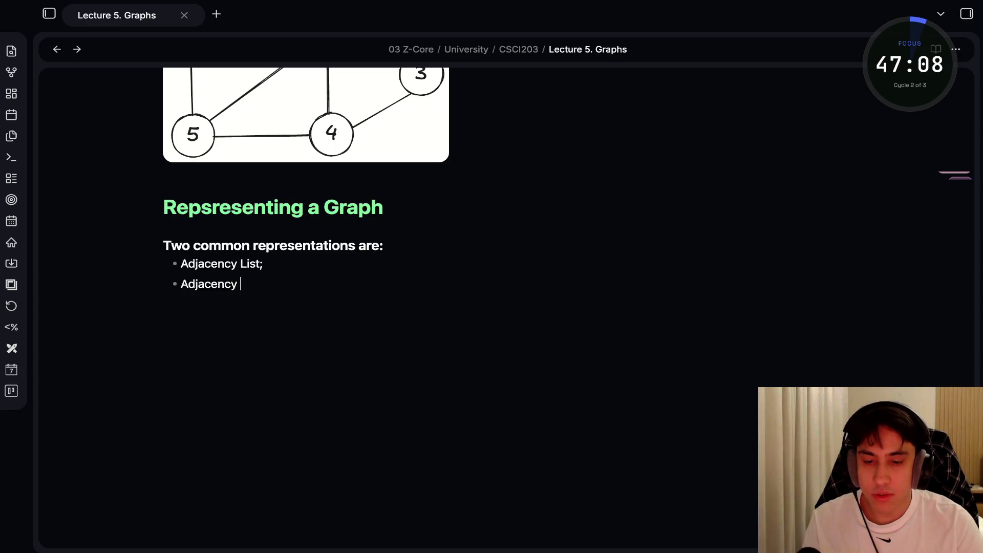
{"action": "type", "text": "Matrix."}
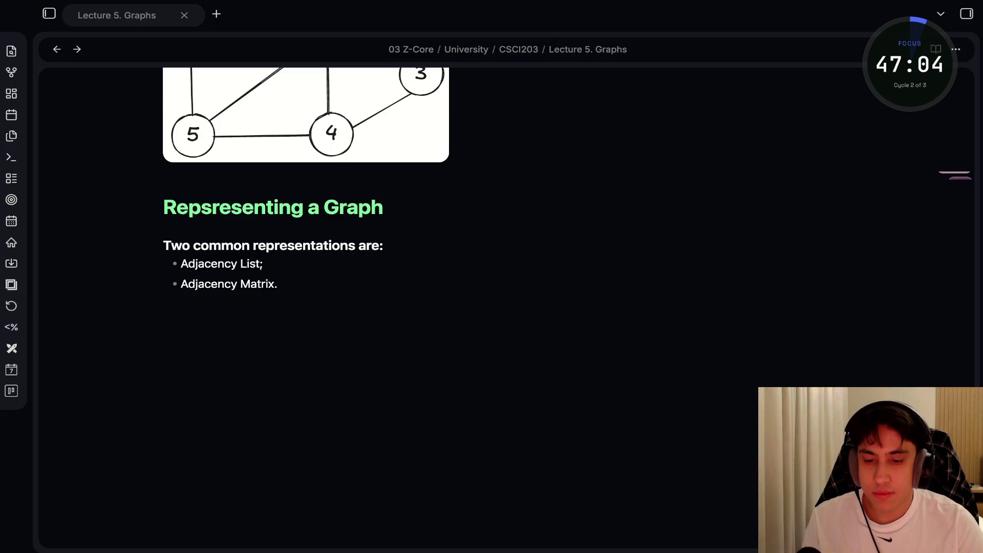
{"action": "left_click", "coordinate": [264, 263]}
{"action": "key", "text": "BackSpace"}
{"action": "type", "text": "."}
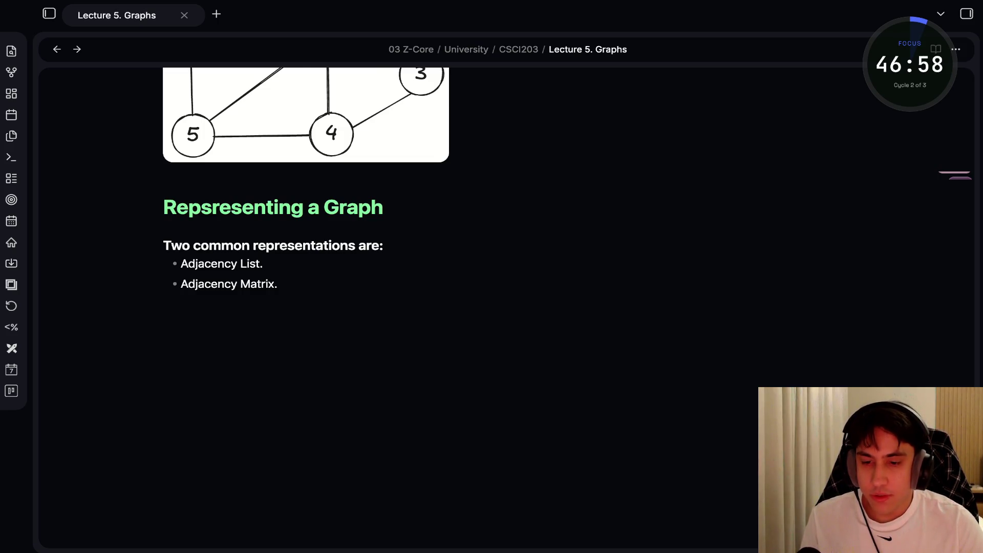
{"action": "scroll", "coordinate": [306, 180], "scroll_direction": "down", "scroll_amount": 1}
{"action": "key", "text": "super+Down"}
{"action": "key", "text": "Return"}
{"action": "key", "text": "Return"}
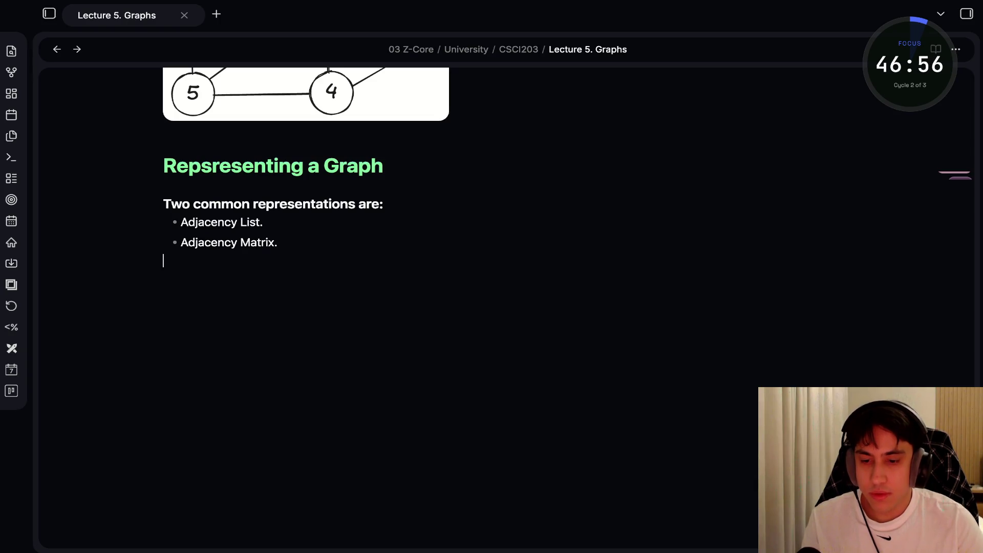
{"action": "scroll", "coordinate": [306, 166], "scroll_direction": "up", "scroll_amount": 1}
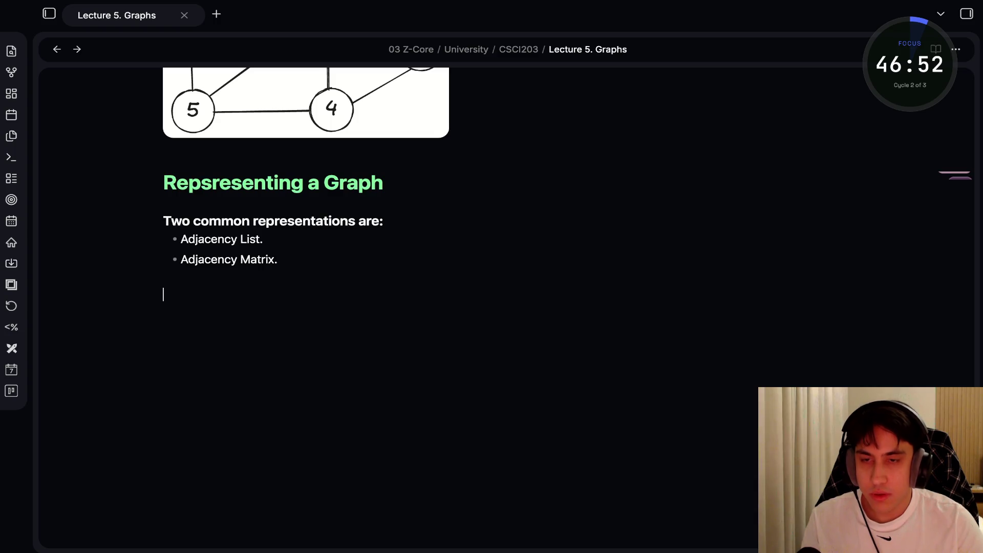
Type a '## Adjacency List' heading and paste the adjacency-list image beneath it.
{"action": "type", "text": "## Ad"}
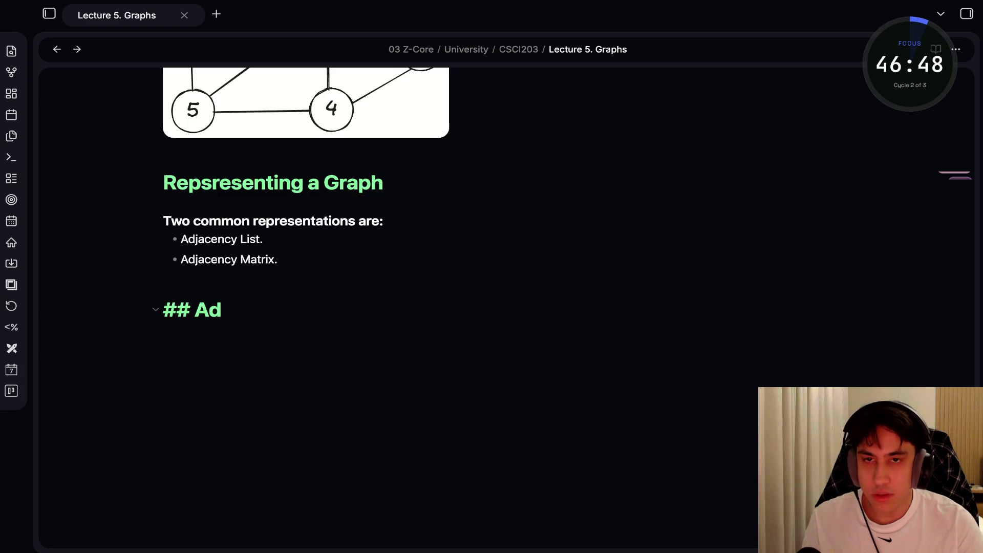
{"action": "type", "text": "jacency List"}
{"action": "key", "text": "Return"}
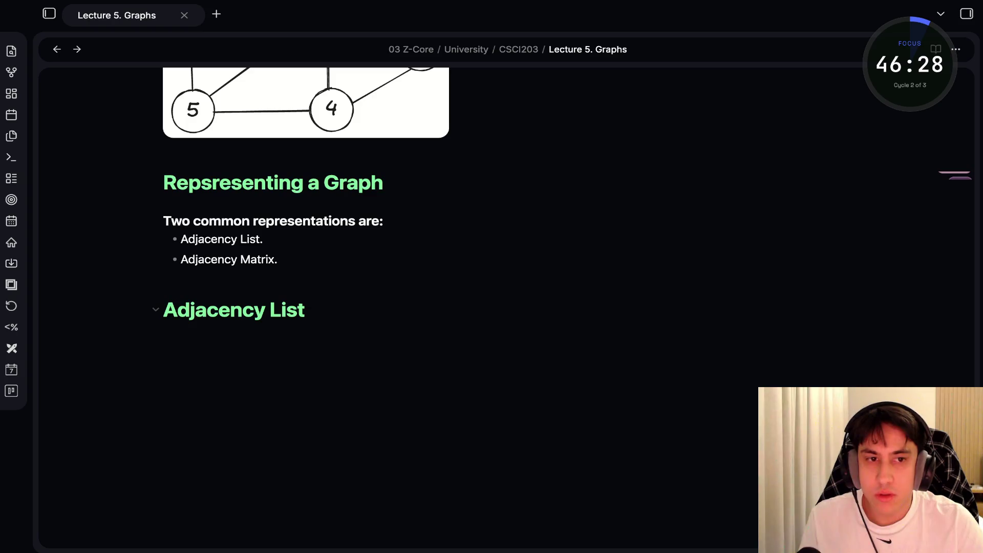
{"action": "key", "text": "ctrl+v"}
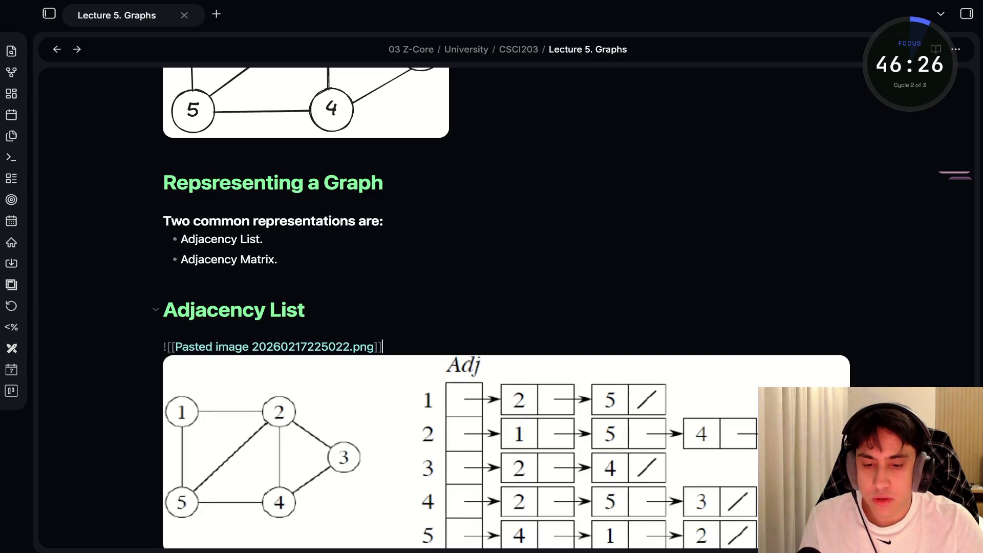
{"action": "key", "text": "Return"}
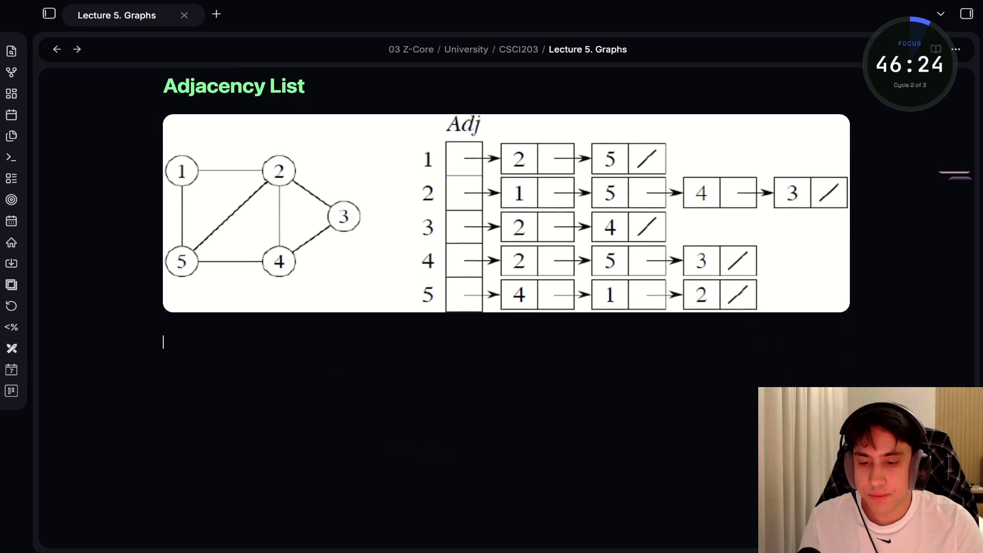
Write 'Array Adj of $|V|$ lists, one per vertex…' ending with $(u,v) \in E$.
{"action": "type", "text": "Array "}
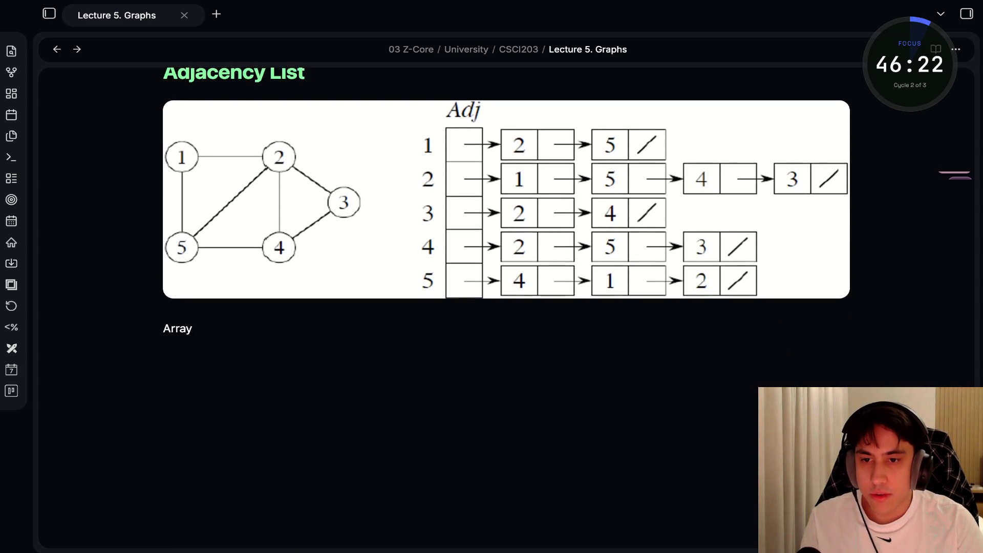
{"action": "type", "text": "Adj of "}
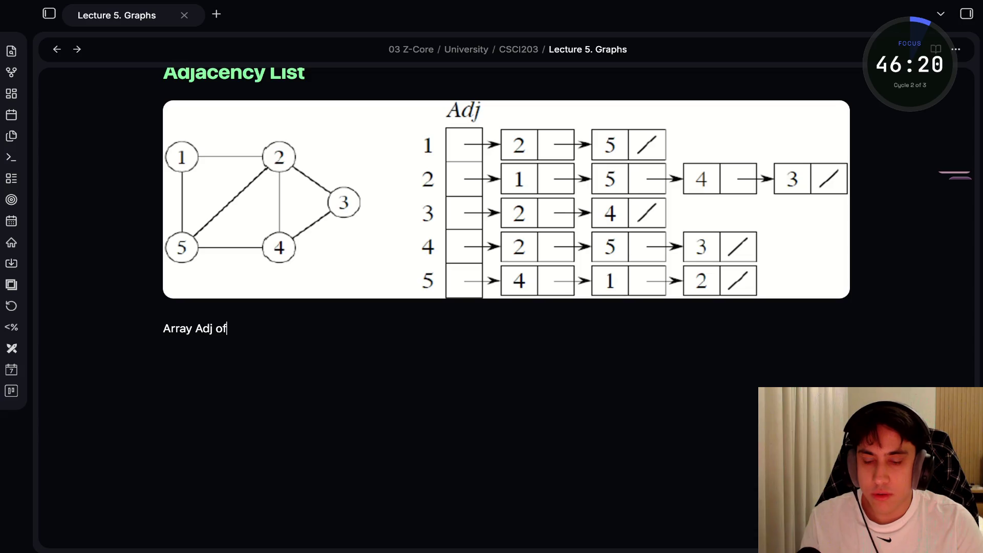
{"action": "type", "text": "|V"}
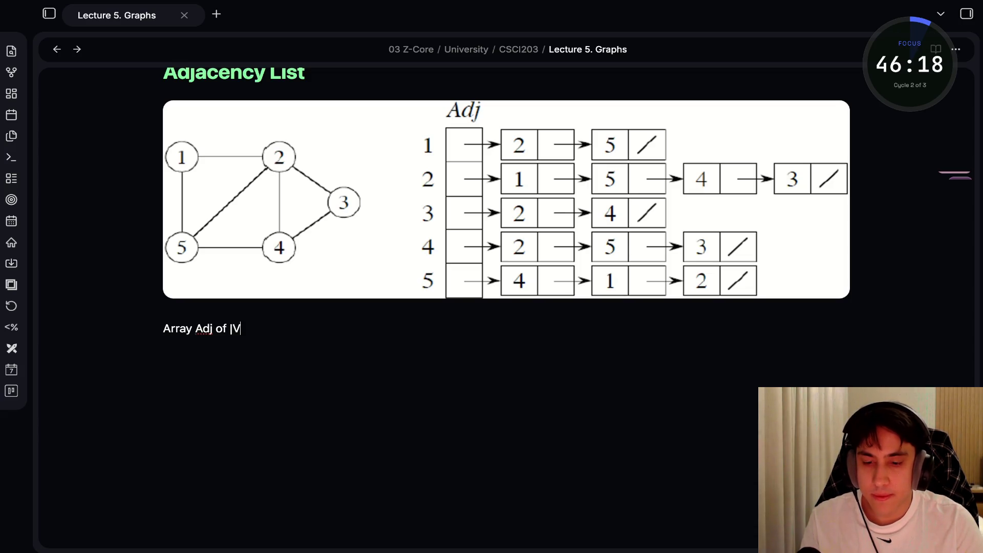
{"action": "type", "text": "\\"}
{"action": "key", "text": "BackSpace"}
{"action": "key", "text": "BackSpace"}
{"action": "key", "text": "BackSpace"}
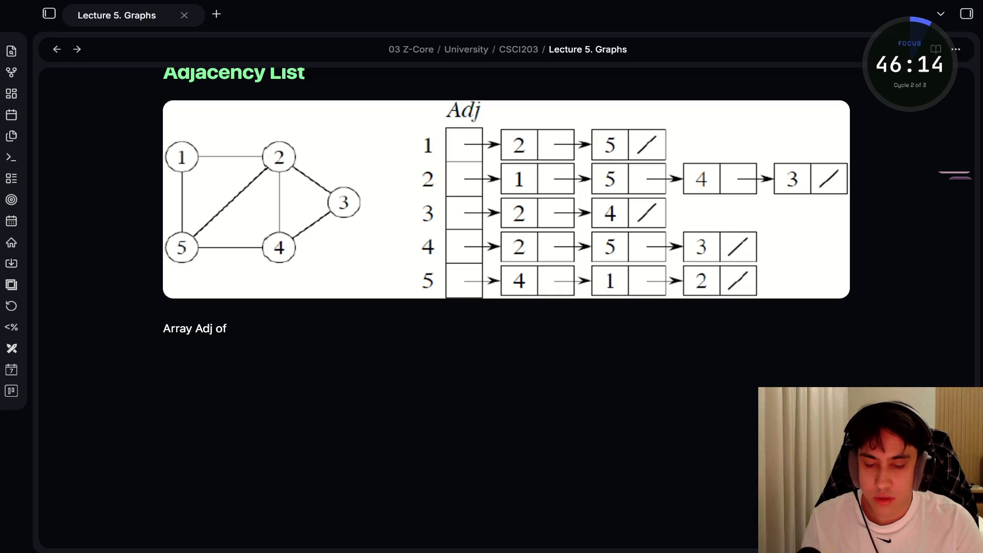
{"action": "type", "text": "$|V$"}
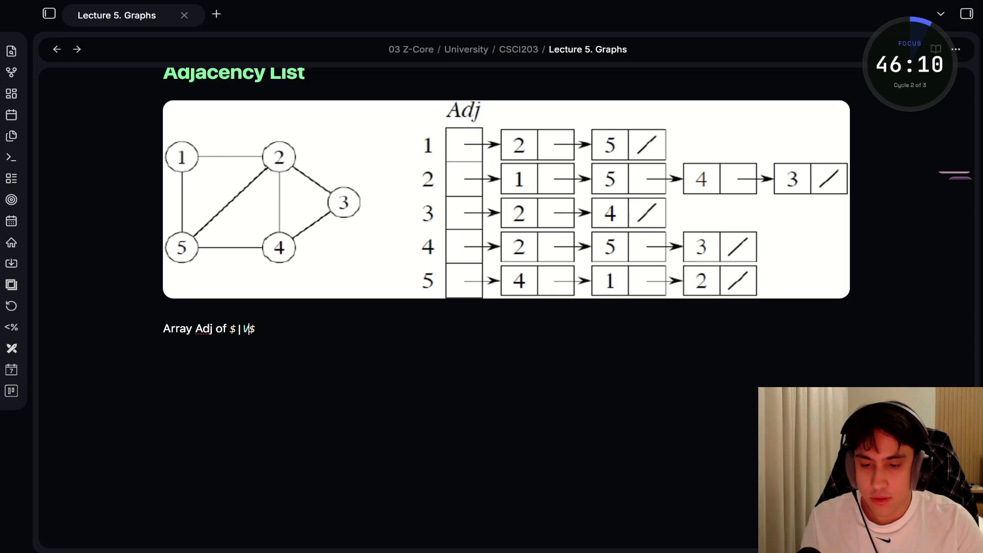
{"action": "type", "text": "|$ ls"}
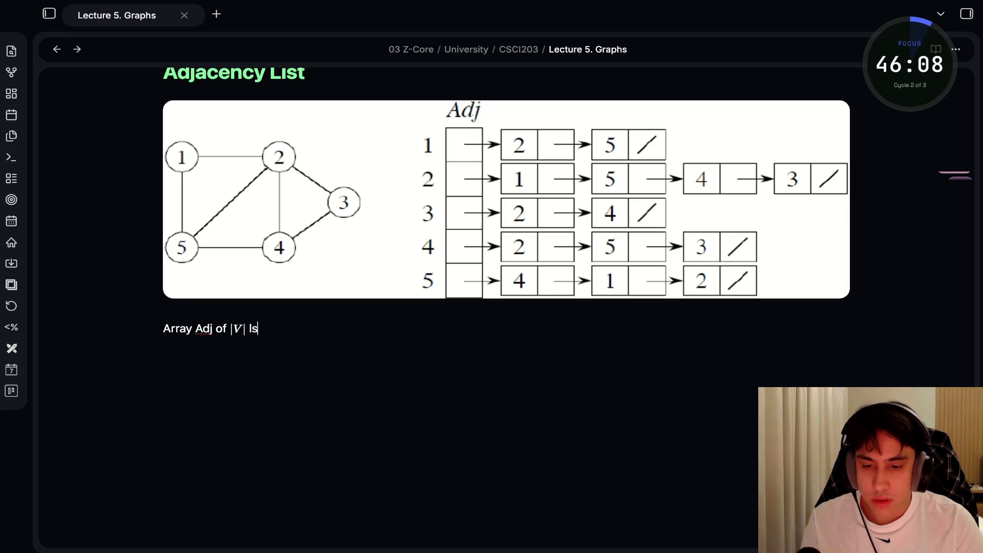
{"action": "key", "text": "BackSpace"}
{"action": "type", "text": "ists, on"}
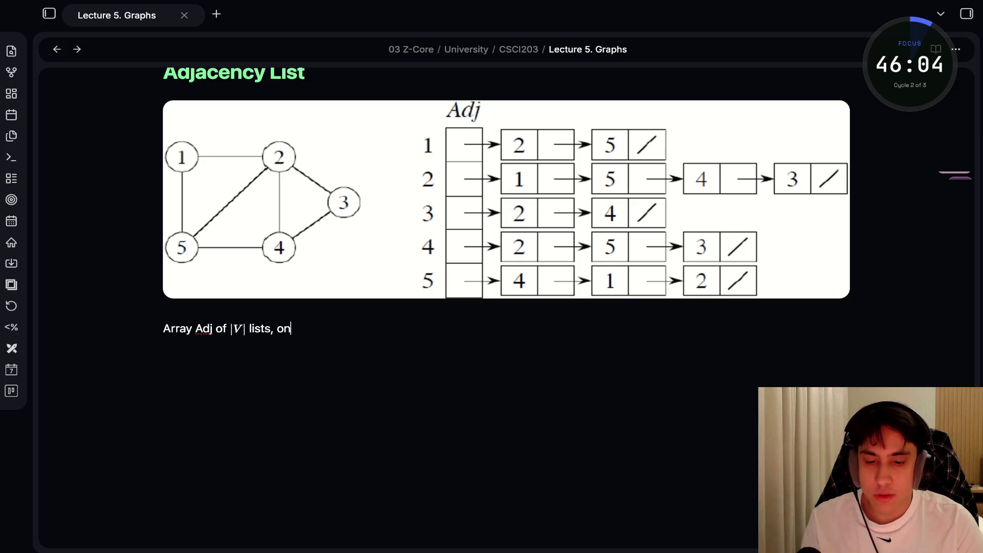
{"action": "type", "text": "e per vertex."}
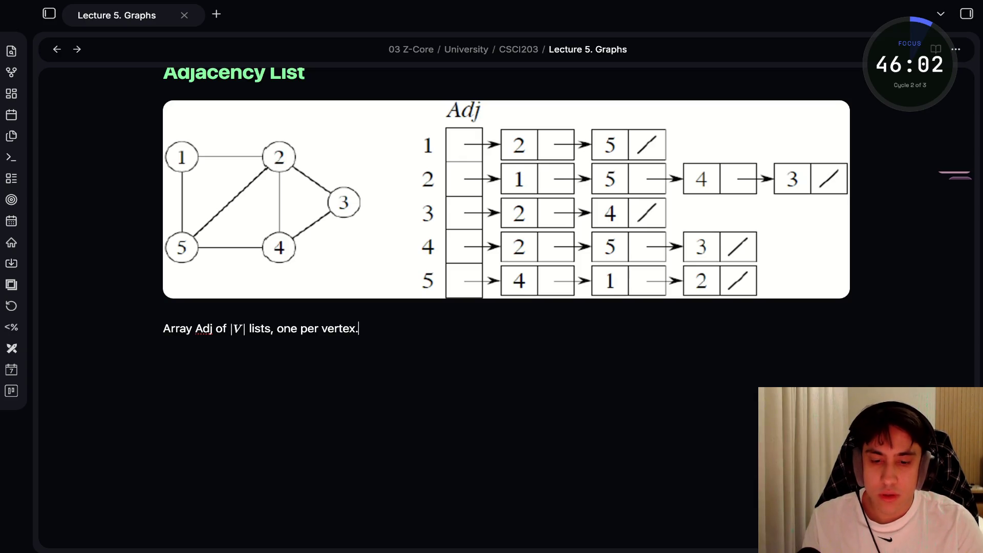
{"action": "type", "text": " Vertex"}
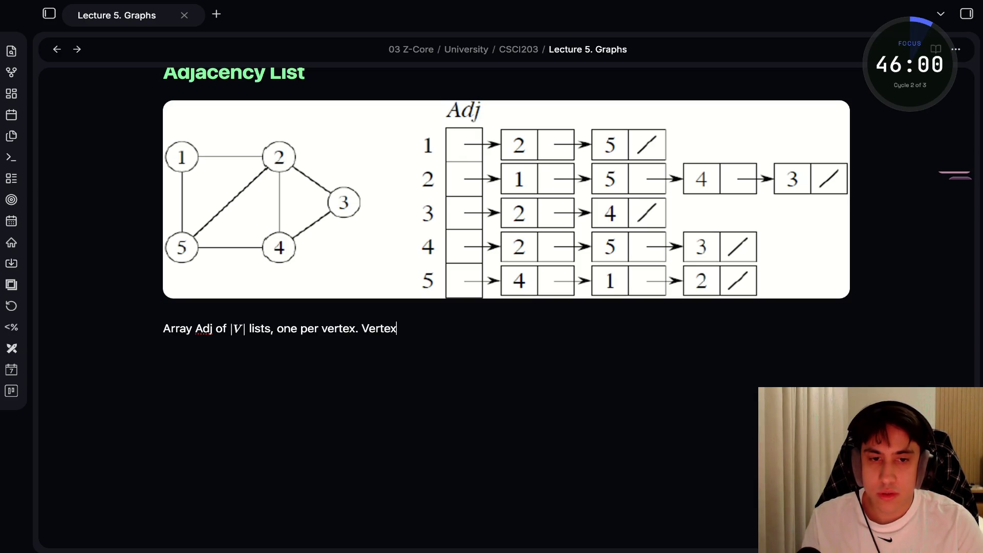
{"action": "type", "text": " u's"}
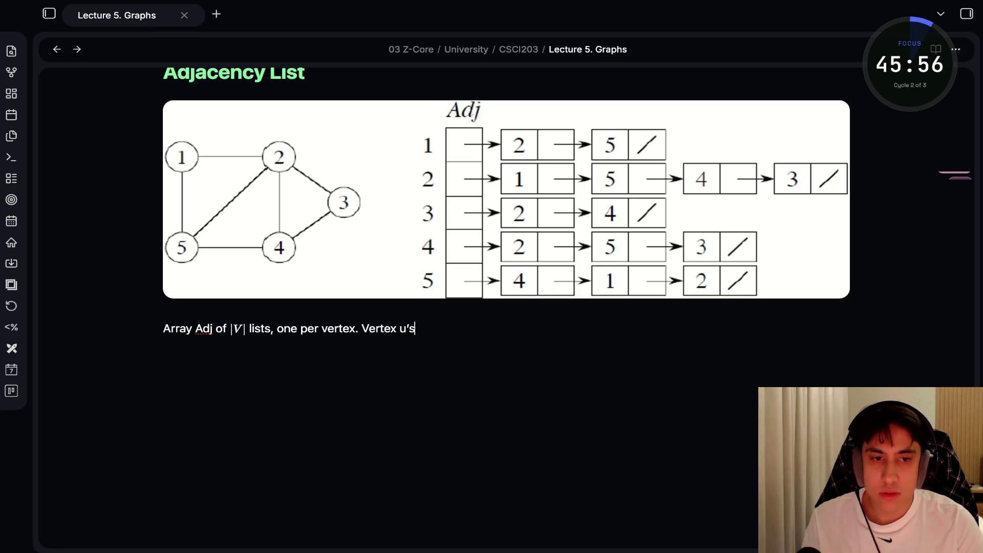
{"action": "type", "text": " list has all vertices"}
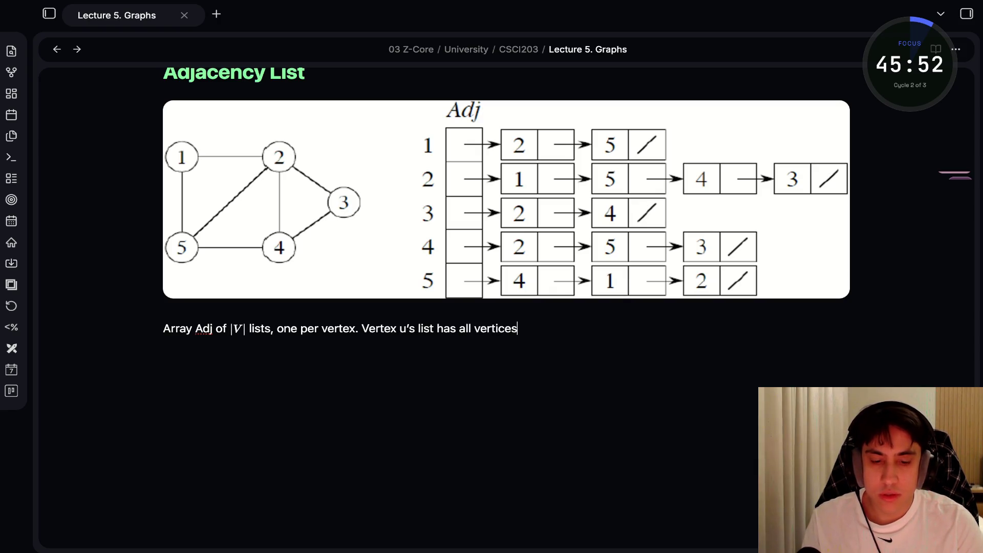
{"action": "type", "text": " $"}
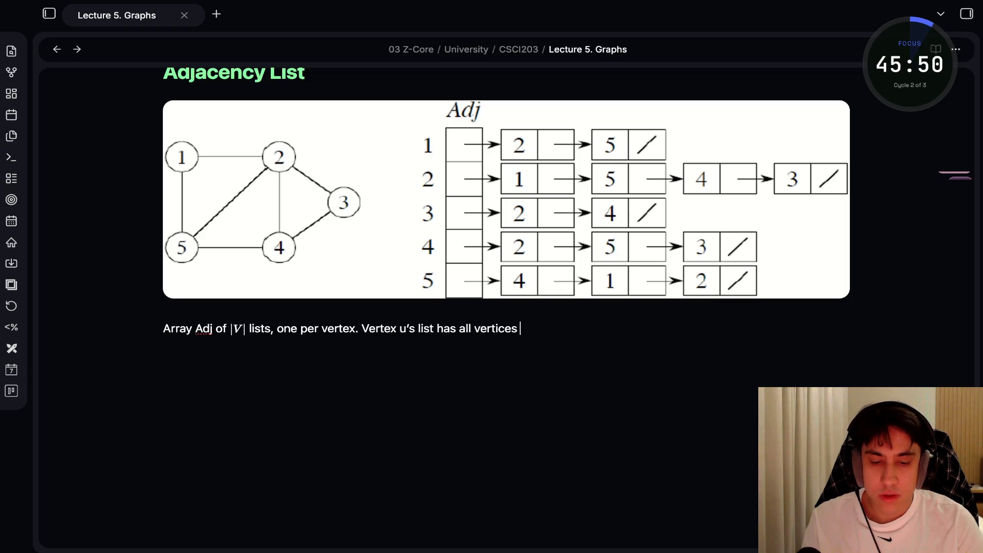
{"action": "type", "text": "v$"}
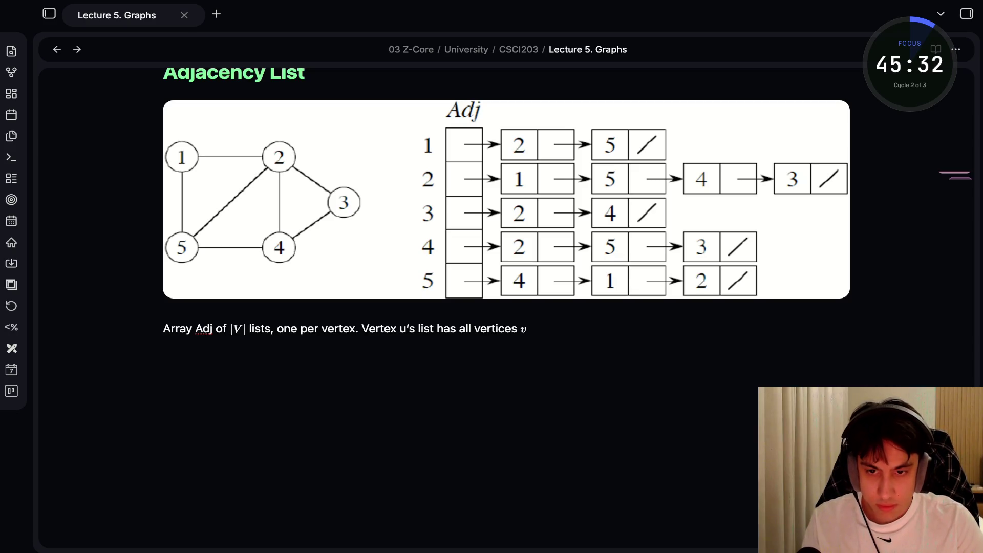
{"action": "type", "text": "such that $(u,v)$ $"}
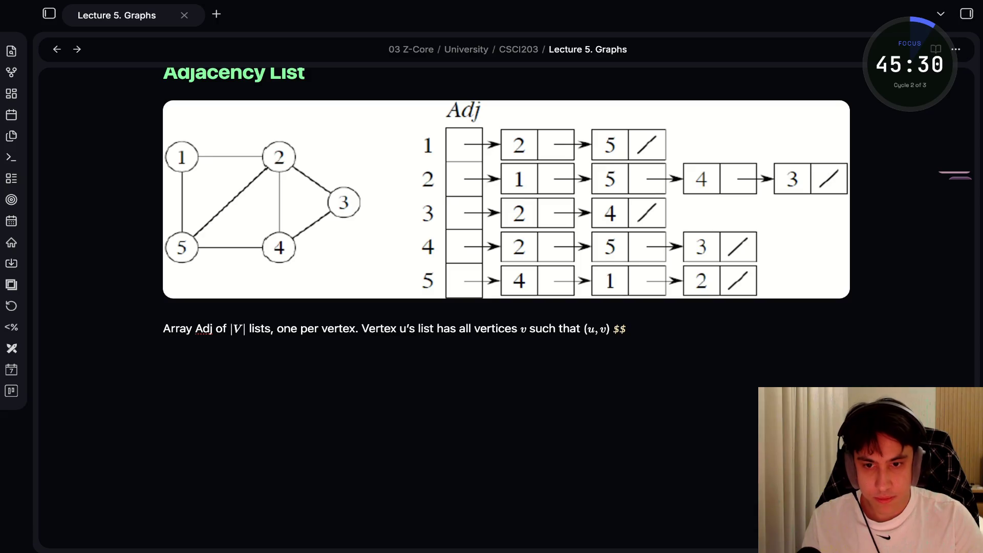
{"action": "type", "text": "\\in"}
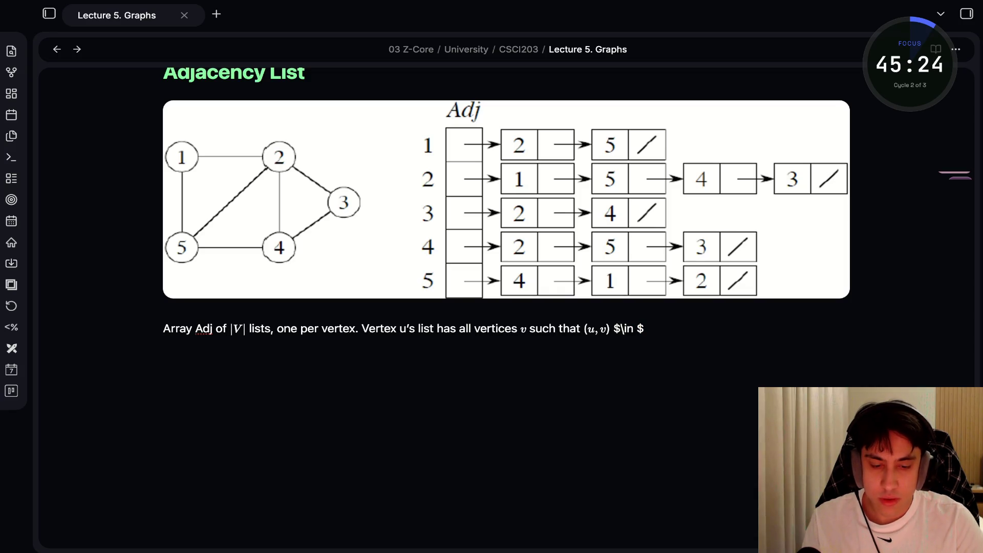
{"action": "key", "text": "BackSpace"}
{"action": "key", "text": "Right"}
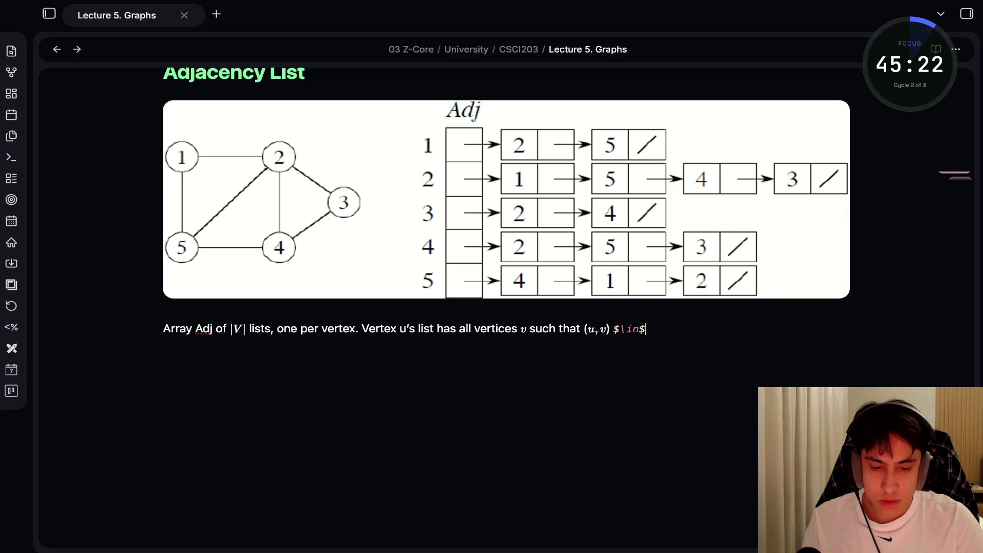
{"action": "left_click", "coordinate": [639, 329]}
{"action": "left_click", "coordinate": [646, 328]}
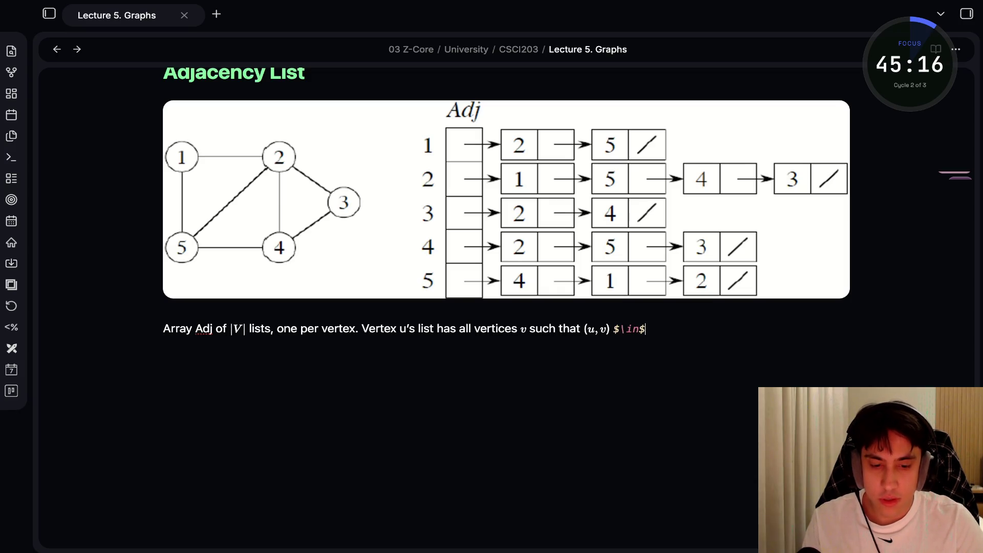
{"action": "type", "text": "E"}
{"action": "key", "text": "Return"}
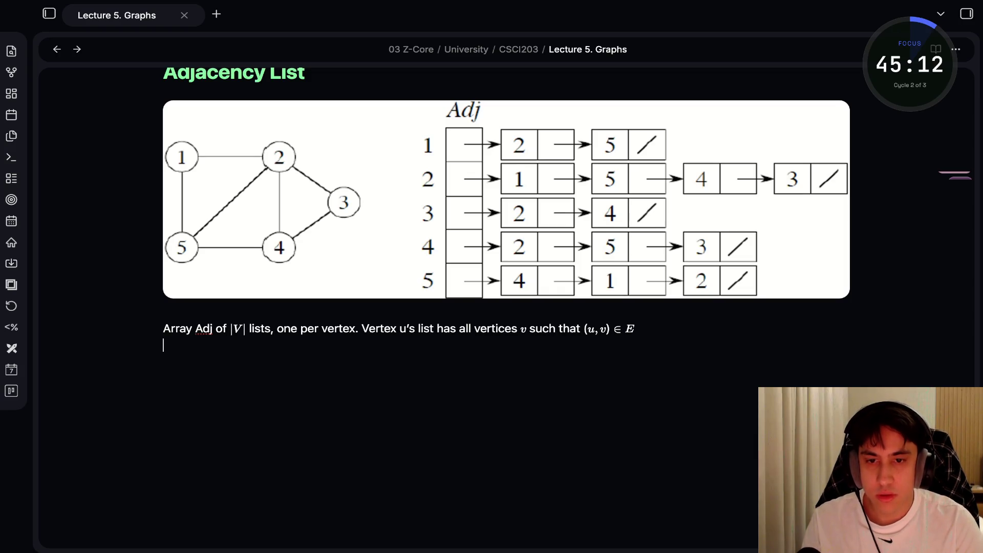
Append '. (Works for both directed and undirected graphs.)' and begin a 'Space:' line.
{"action": "key", "text": "BackSpace"}
{"action": "type", "text": ". (Work"}
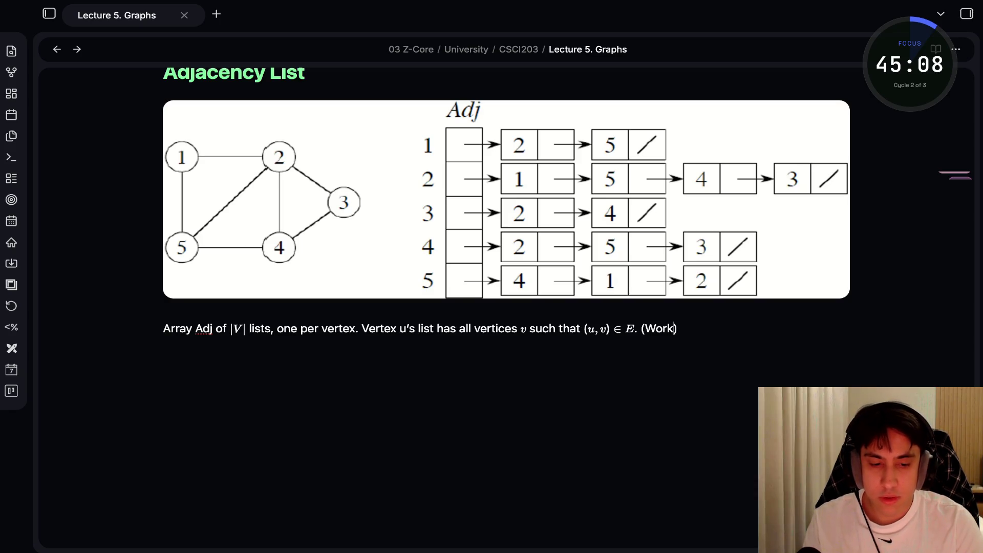
{"action": "type", "text": "s for both directed a"}
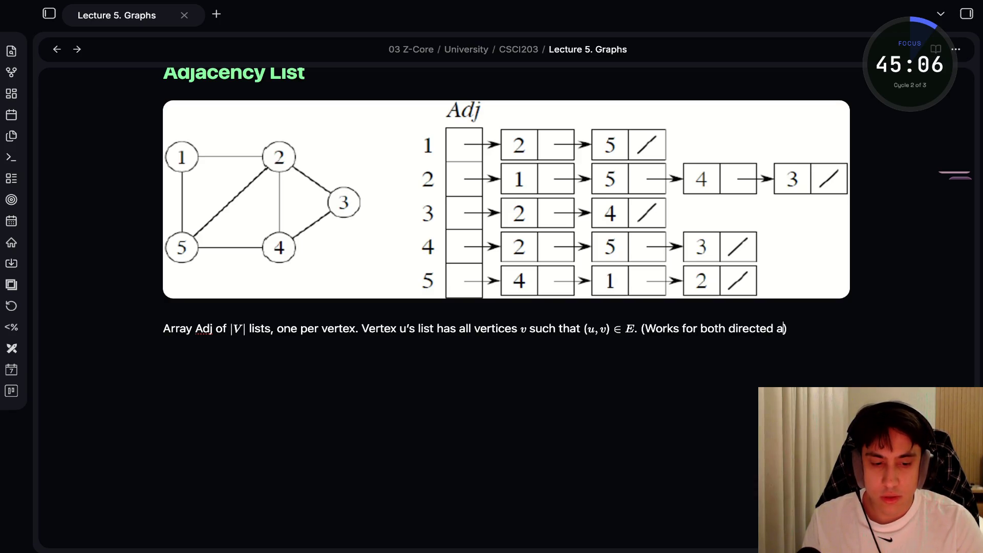
{"action": "type", "text": "nd undirected "}
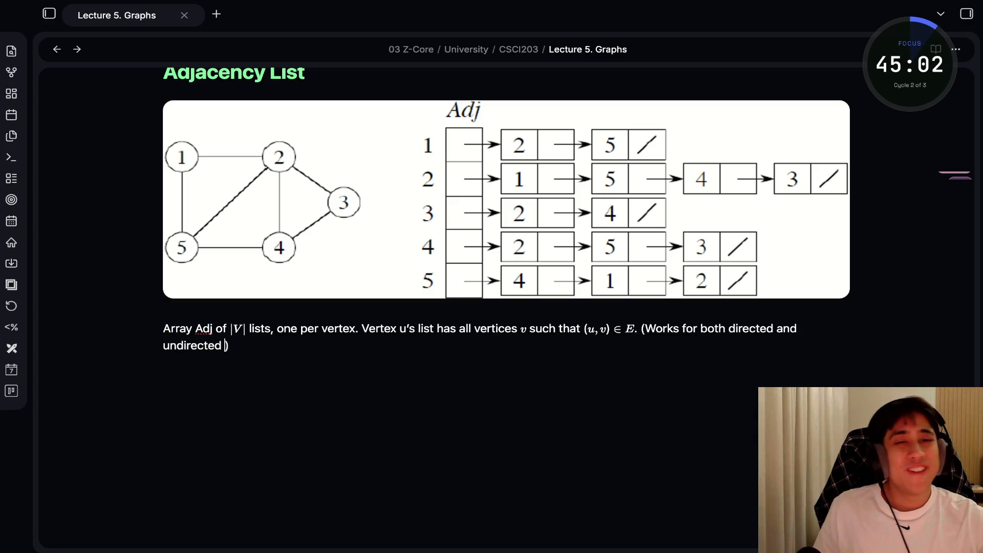
{"action": "type", "text": "graphs"}
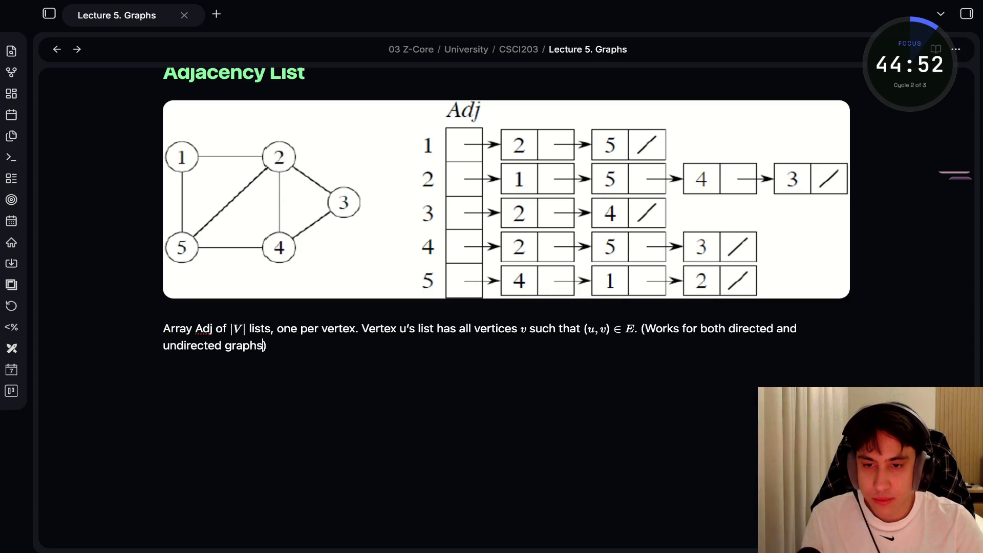
{"action": "scroll", "coordinate": [507, 210], "scroll_direction": "down", "scroll_amount": 2}
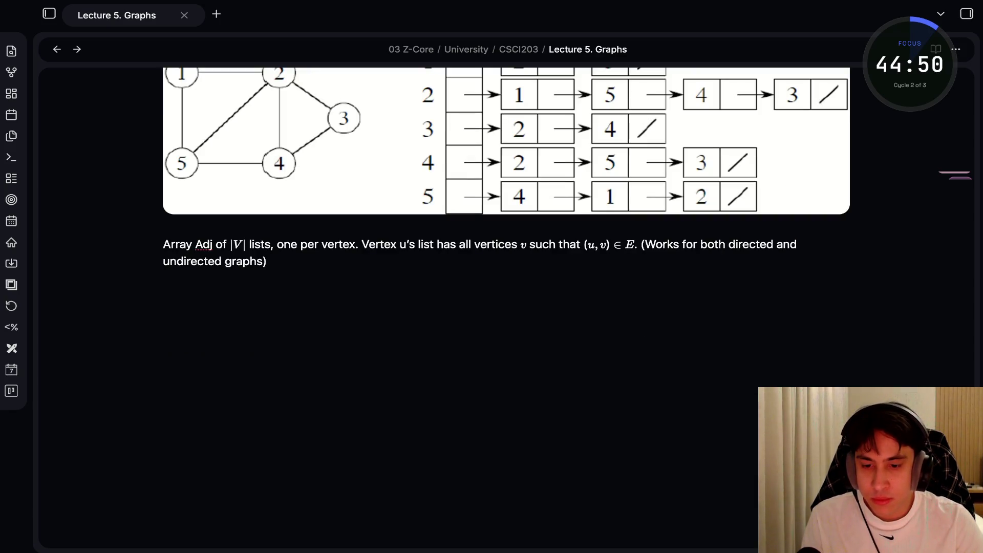
{"action": "type", "text": "."}
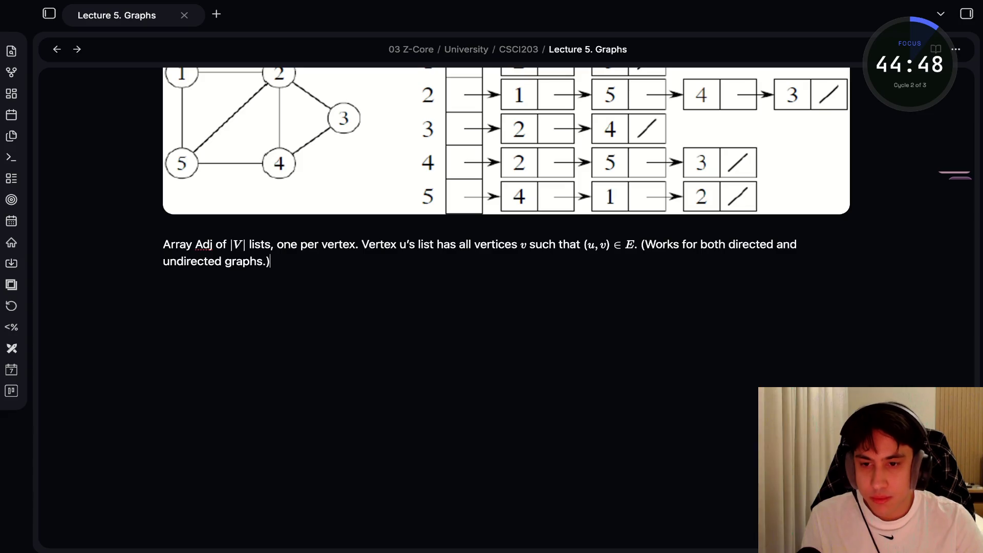
{"action": "key", "text": "Return"}
{"action": "key", "text": "Return"}
{"action": "type", "text": "S"}
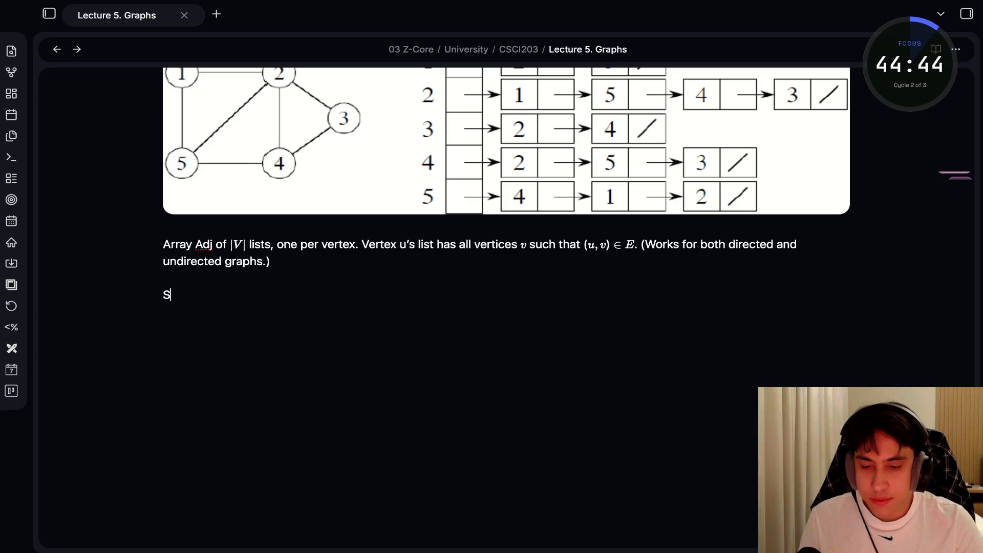
{"action": "type", "text": "pace: "}
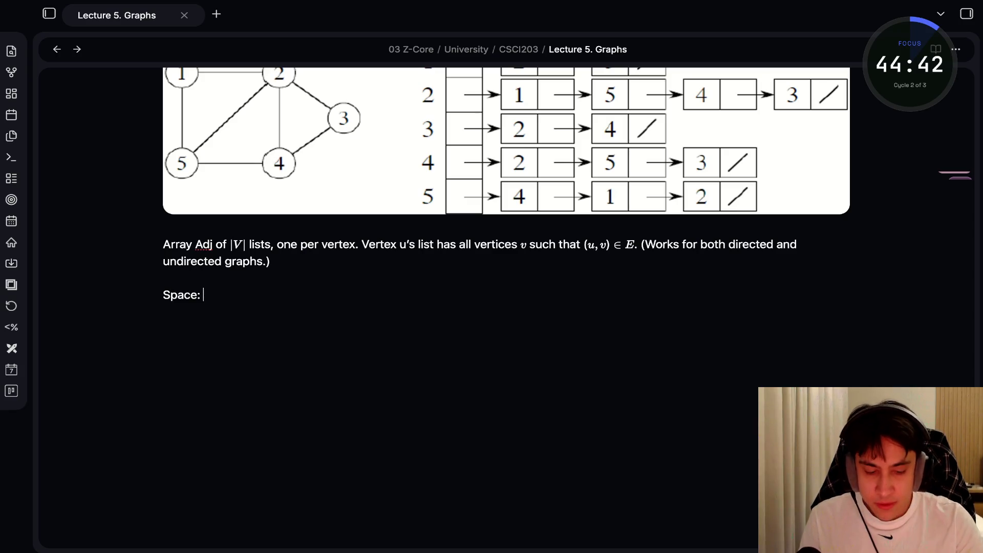
{"action": "type", "text": "\""}
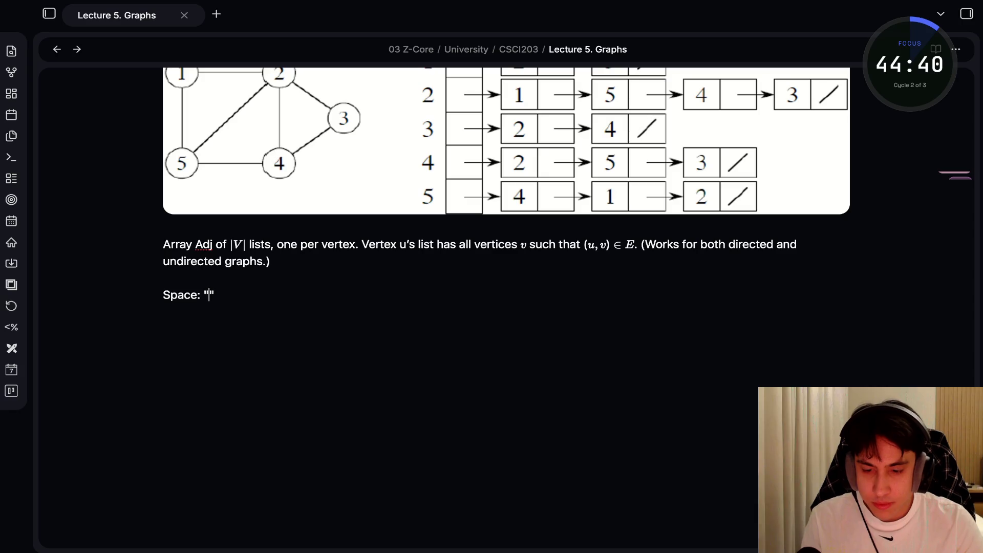
{"action": "type", "text": "$"}
Start the Space line's inline math, trying \O and then 'teta' as the symbol.
{"action": "key", "text": "Delete"}
{"action": "key", "text": "Delete"}
{"action": "key", "text": "BackSpace"}
{"action": "type", "text": "$%"}
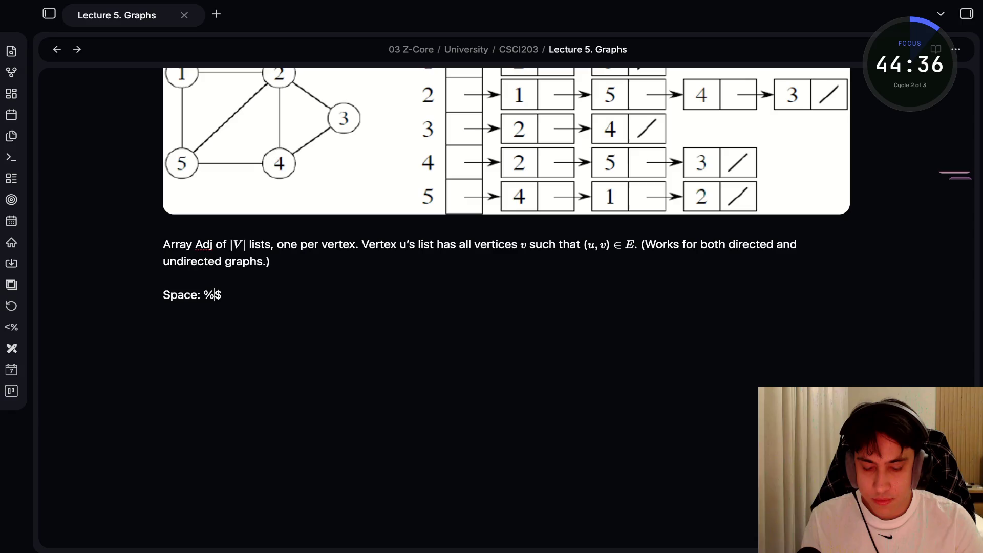
{"action": "key", "text": "BackSpace"}
{"action": "key", "text": "Right"}
{"action": "key", "text": "BackSpace"}
{"action": "type", "text": "$\\"}
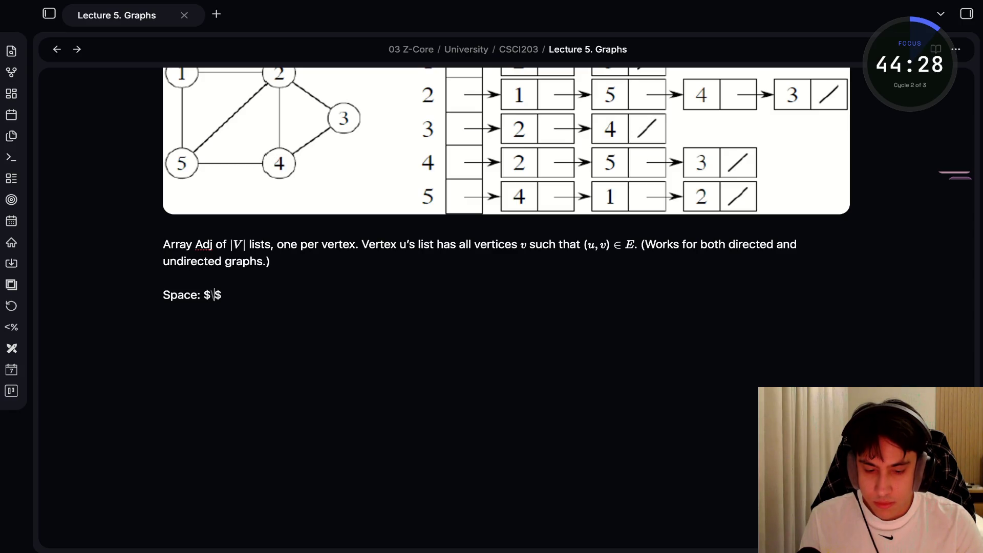
{"action": "type", "text": "O"}
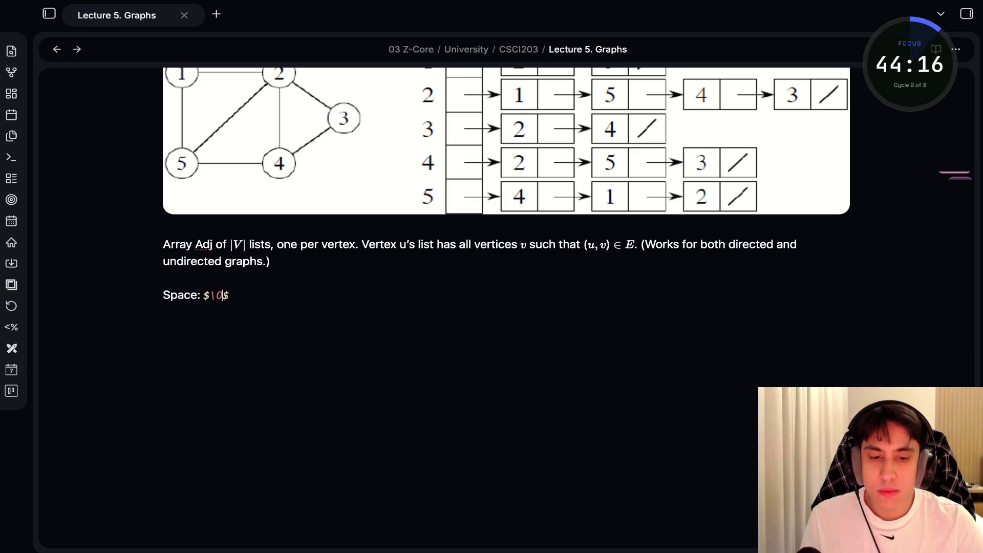
{"action": "key", "text": "alt+Tab"}
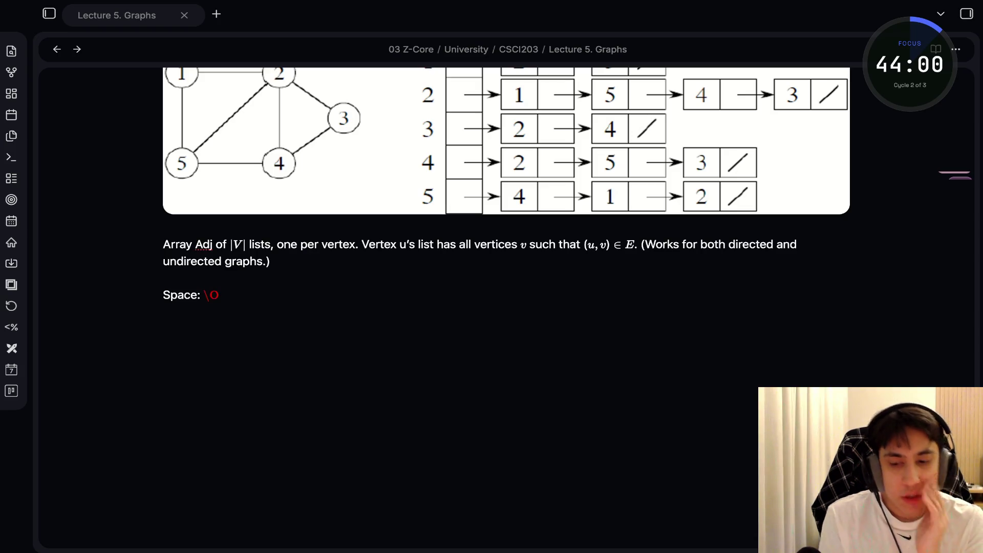
{"action": "left_click", "coordinate": [224, 295]}
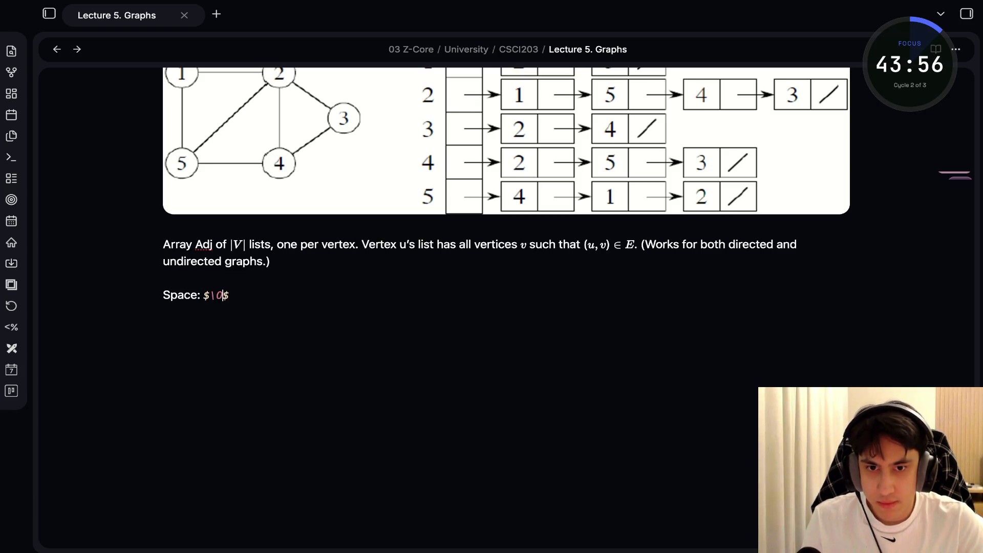
{"action": "left_click", "coordinate": [284, 245]}
{"action": "left_click", "coordinate": [228, 295]}
{"action": "key", "text": "BackSpace"}
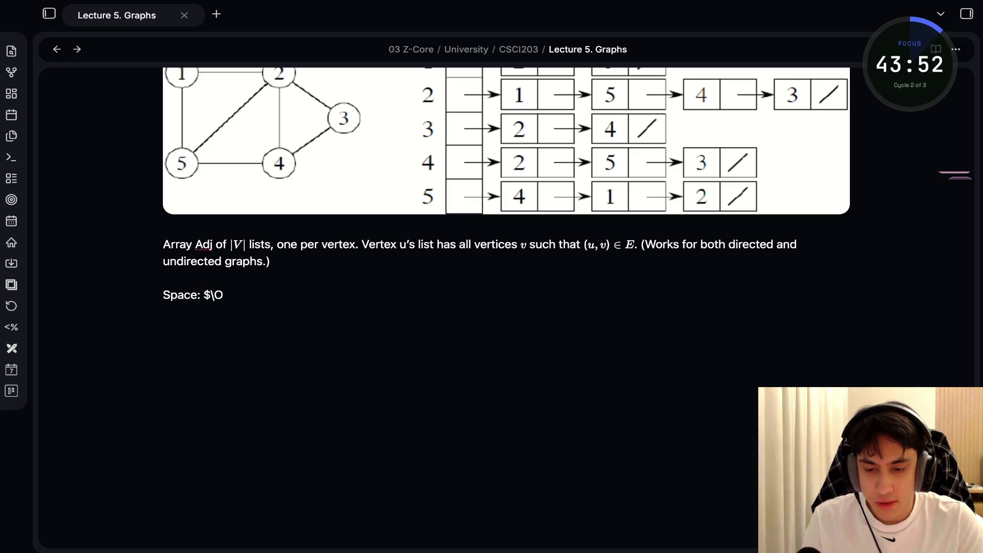
{"action": "key", "text": "BackSpace"}
{"action": "type", "text": "ey"}
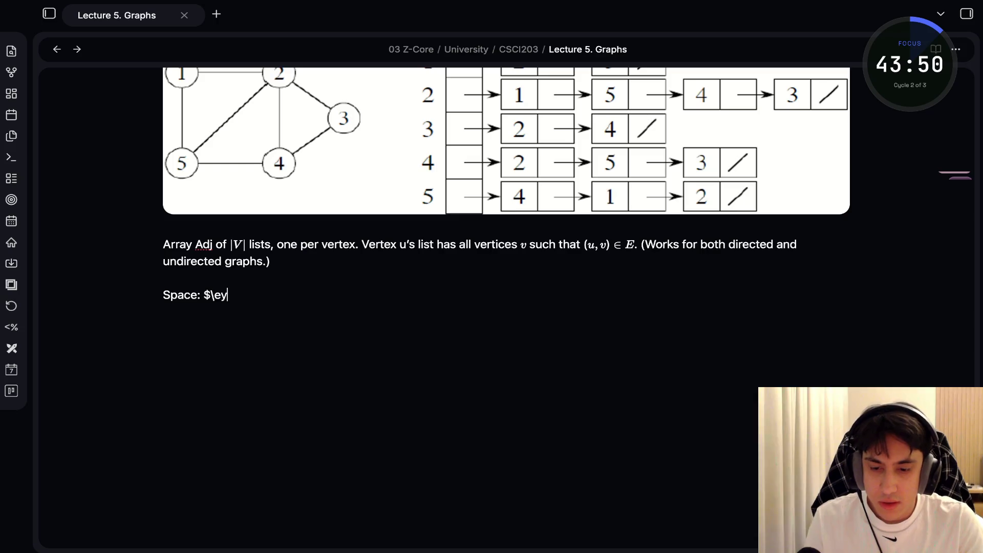
{"action": "key", "text": "BackSpace"}
{"action": "key", "text": "BackSpace"}
{"action": "type", "text": "teta"}
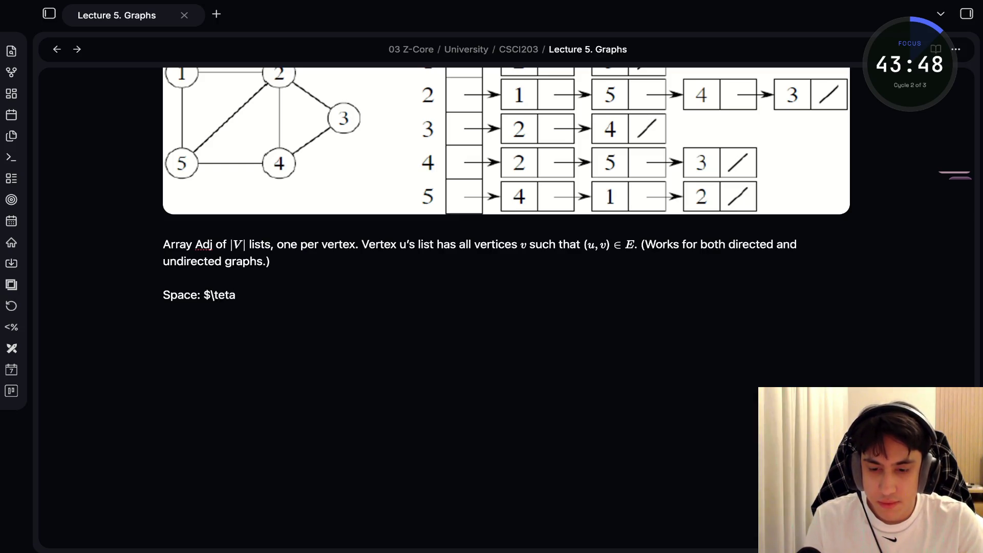
{"action": "type", "text": "$"}
{"action": "left_click", "coordinate": [163, 277]}
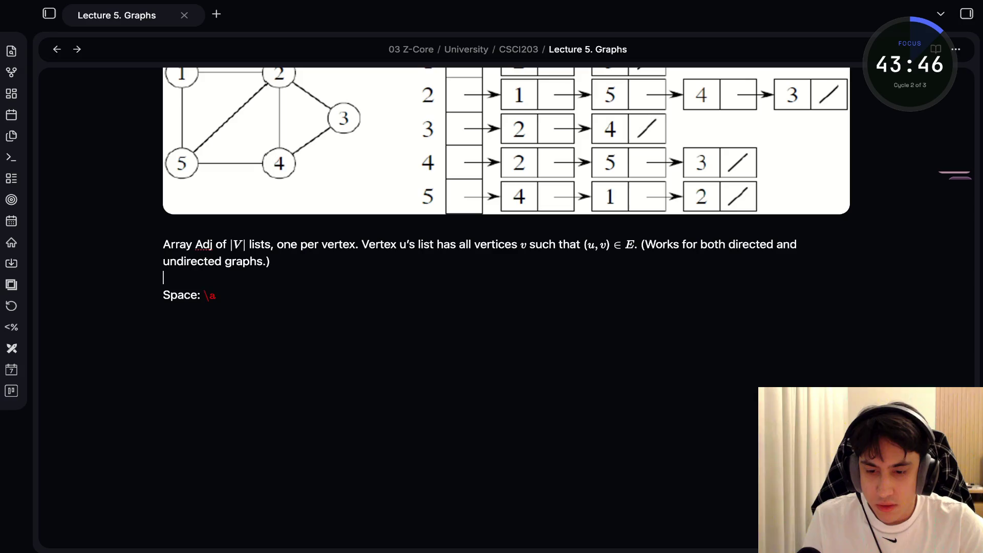
Try \emptyset and then 'Teta' as the Space line's math symbol.
{"action": "left_click", "coordinate": [236, 296]}
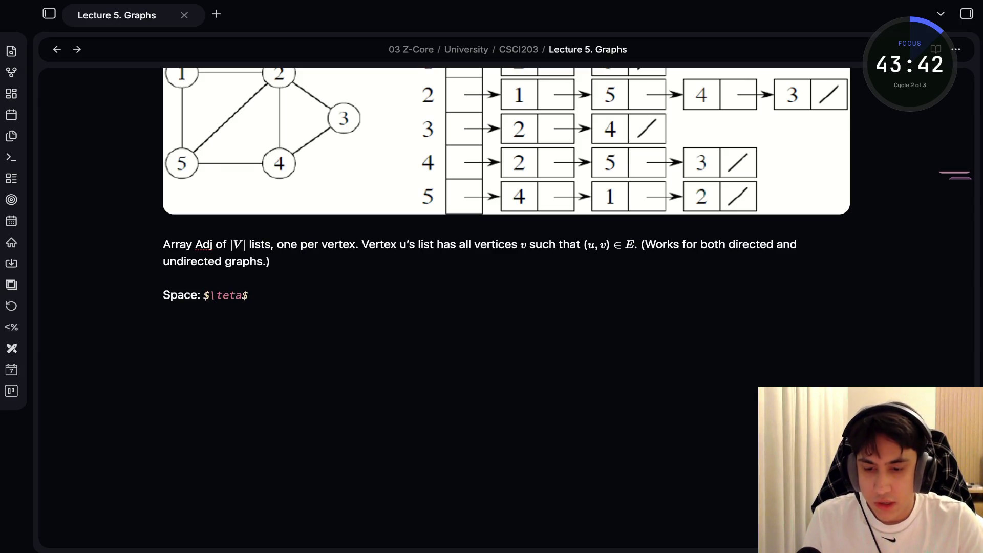
{"action": "key", "text": "BackSpace"}
{"action": "key", "text": "BackSpace"}
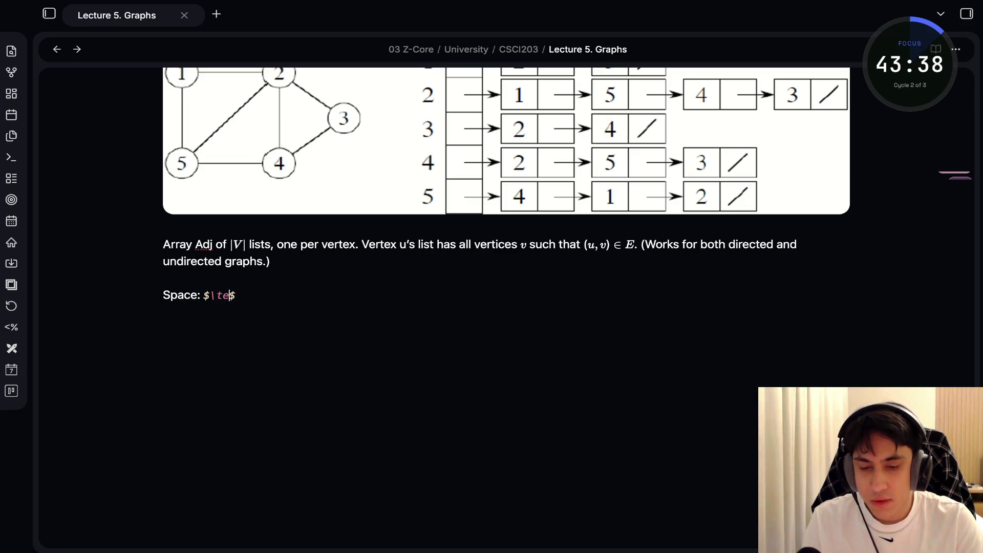
{"action": "key", "text": "BackSpace"}
{"action": "key", "text": "BackSpace"}
{"action": "key", "text": "BackSpace"}
{"action": "type", "text": "\\emptyset"}
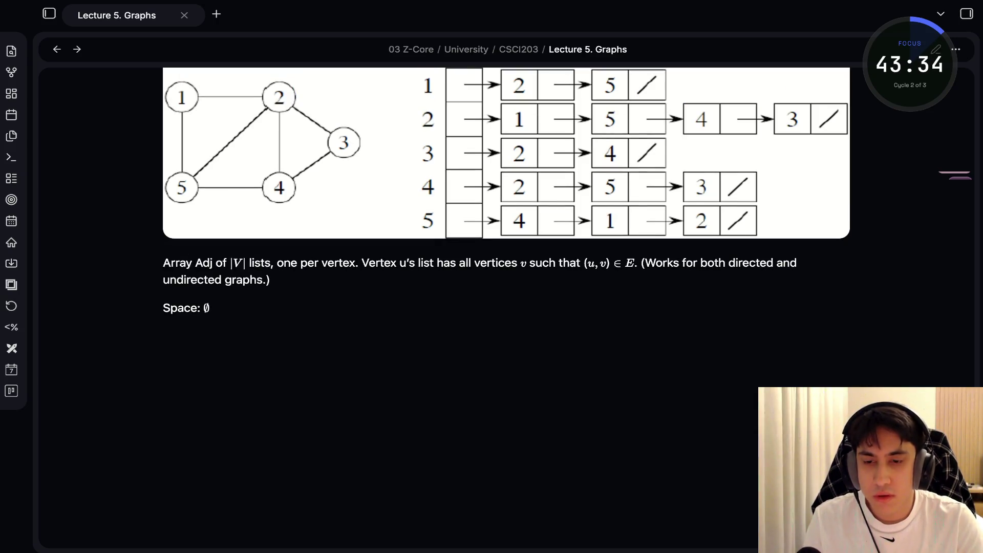
{"action": "key", "text": "alt+Tab"}
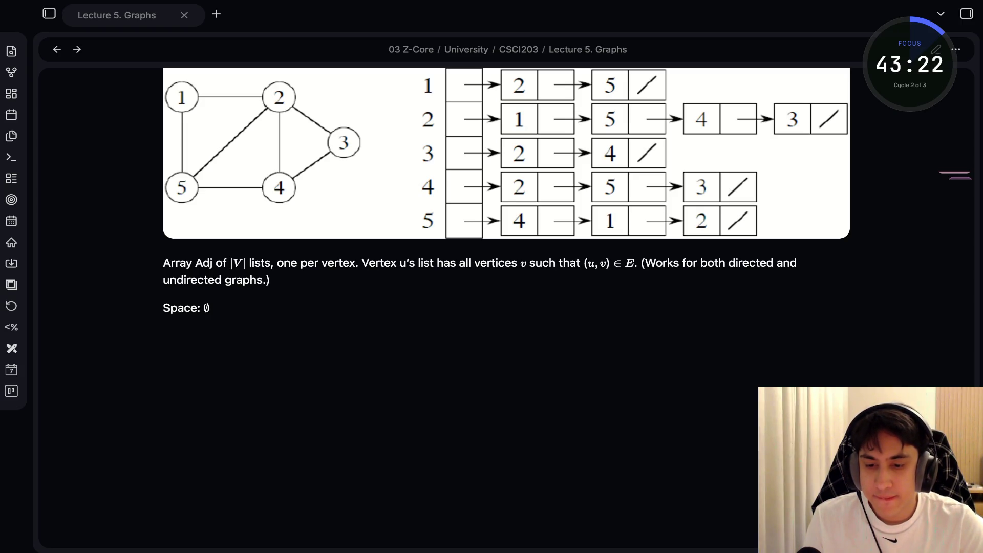
{"action": "key", "text": "super+Tab"}
{"action": "left_click", "coordinate": [207, 308]}
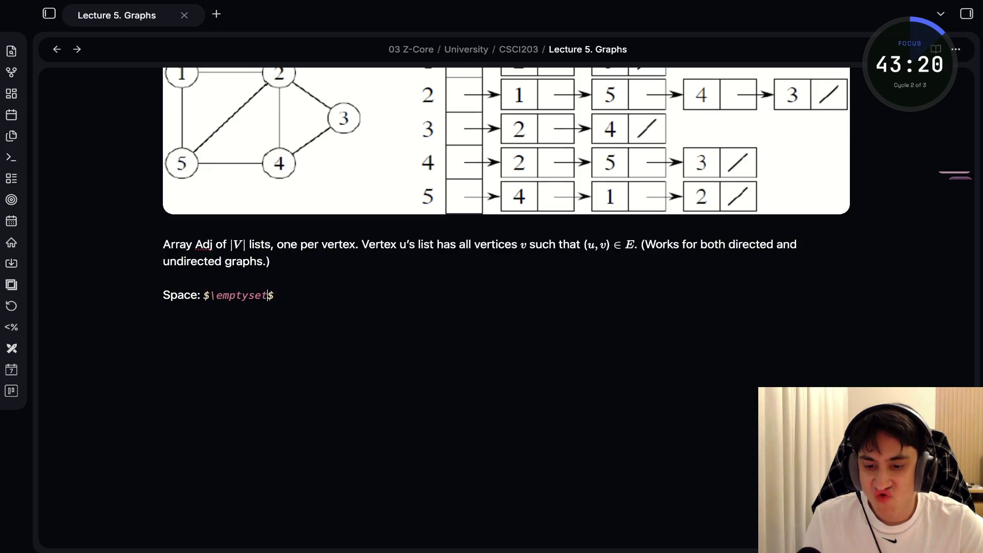
{"action": "key", "text": "Down"}
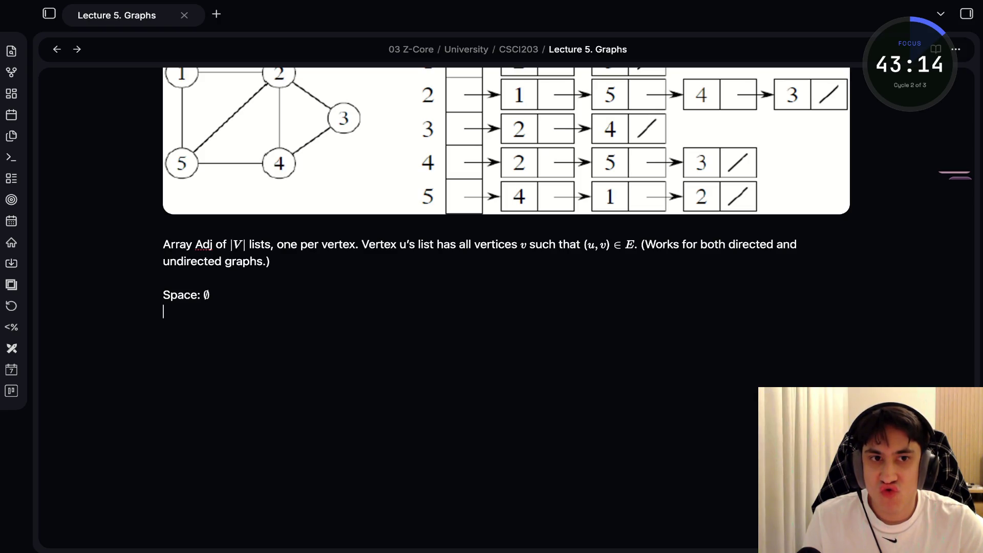
{"action": "key", "text": "Return"}
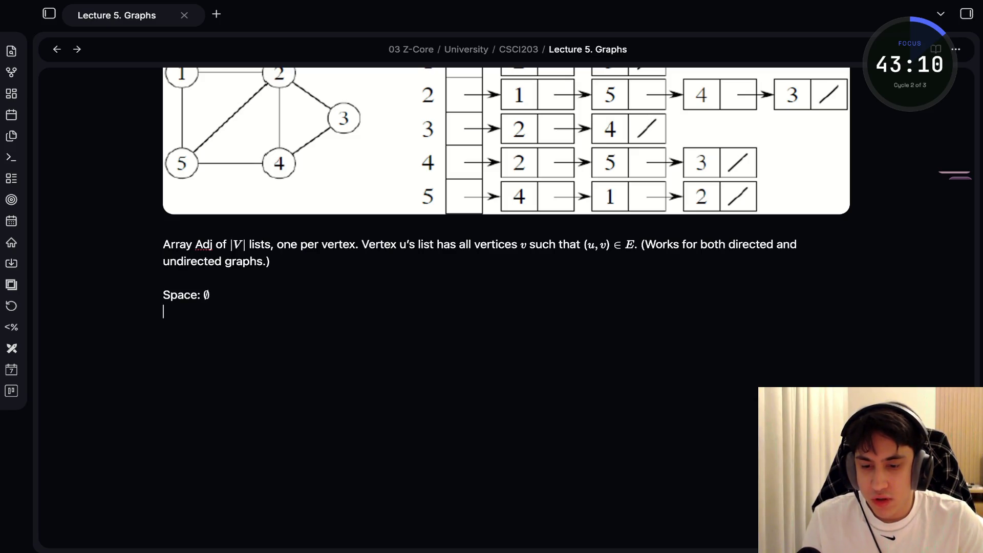
{"action": "key", "text": "BackSpace"}
{"action": "key", "text": "Left"}
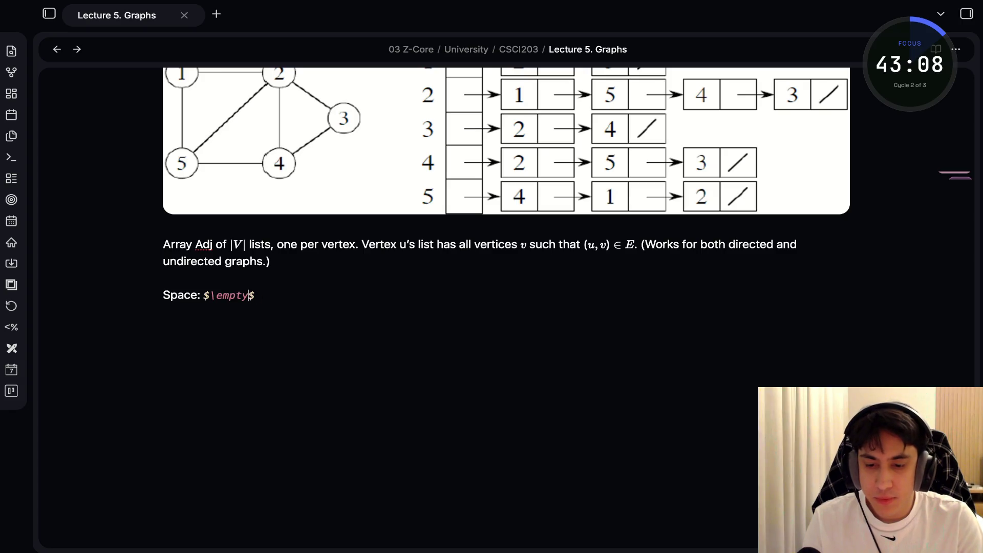
{"action": "key", "text": "BackSpace"}
{"action": "key", "text": "BackSpace"}
{"action": "key", "text": "BackSpace"}
{"action": "type", "text": "Te"}
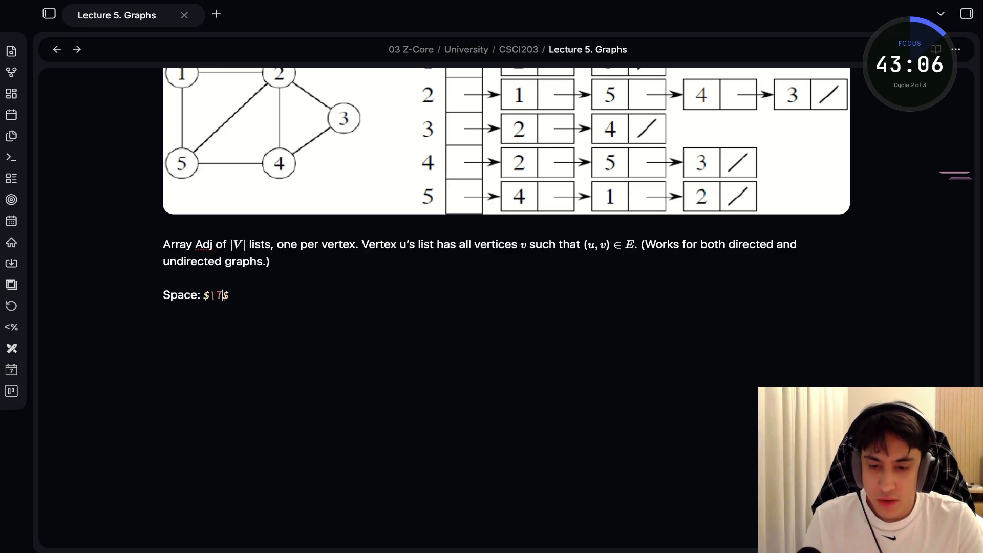
{"action": "type", "text": "ta"}
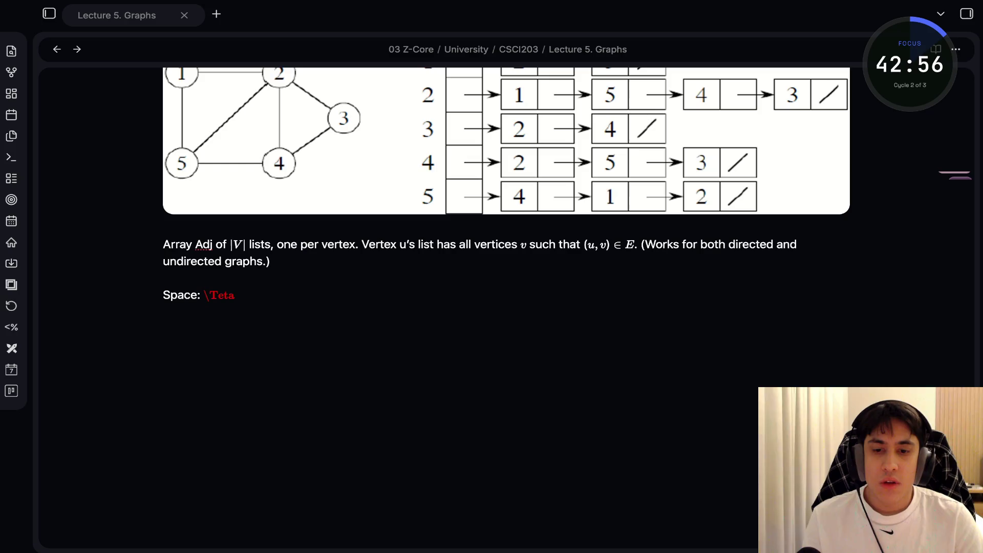
Finish the Space formula as $\Theta(V + E)$.
{"action": "left_click", "coordinate": [249, 295]}
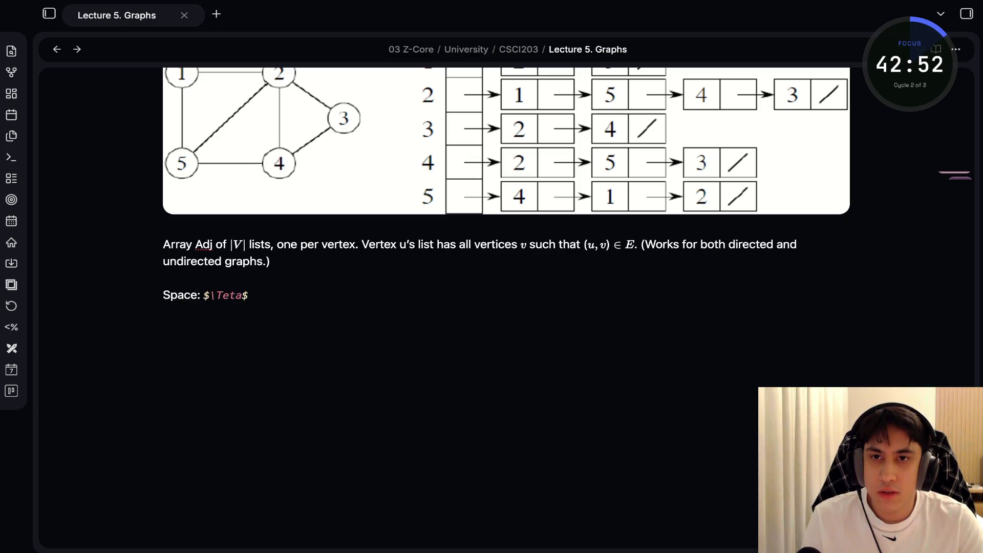
{"action": "key", "text": "BackSpace"}
{"action": "key", "text": "BackSpace"}
{"action": "key", "text": "BackSpace"}
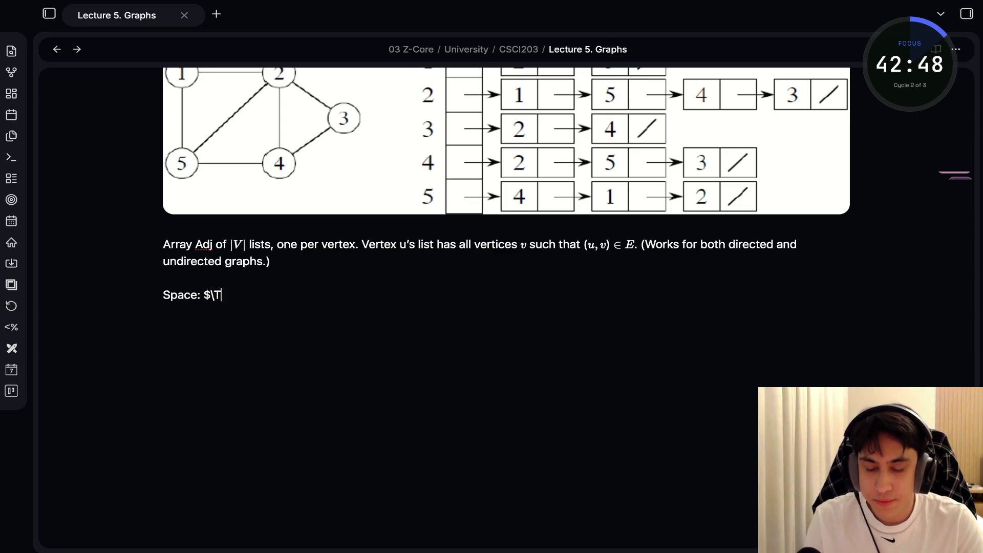
{"action": "key", "text": "BackSpace"}
{"action": "key", "text": "BackSpace"}
{"action": "key", "text": "BackSpace"}
{"action": "type", "text": "$\\Theta$"}
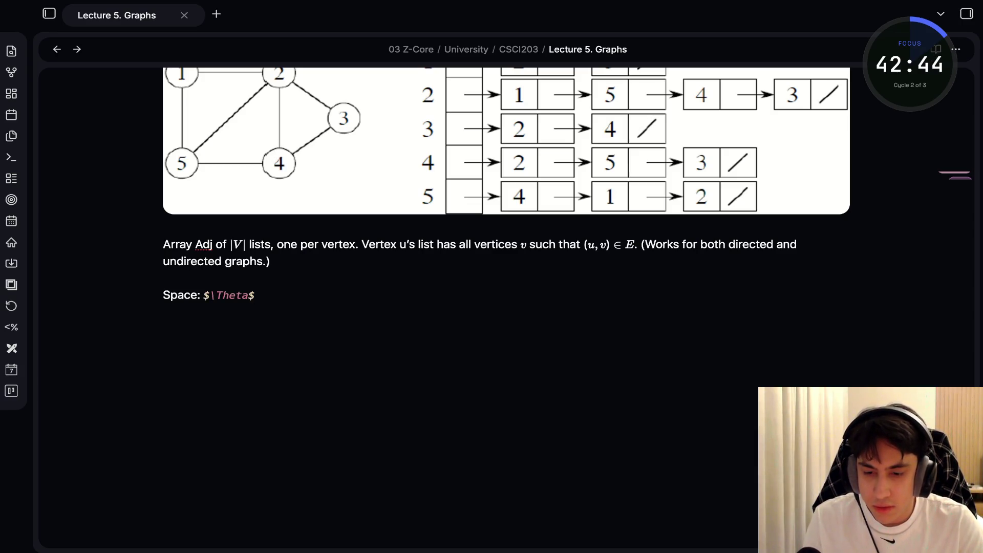
{"action": "key", "text": "BackSpace"}
{"action": "type", "text": "t"}
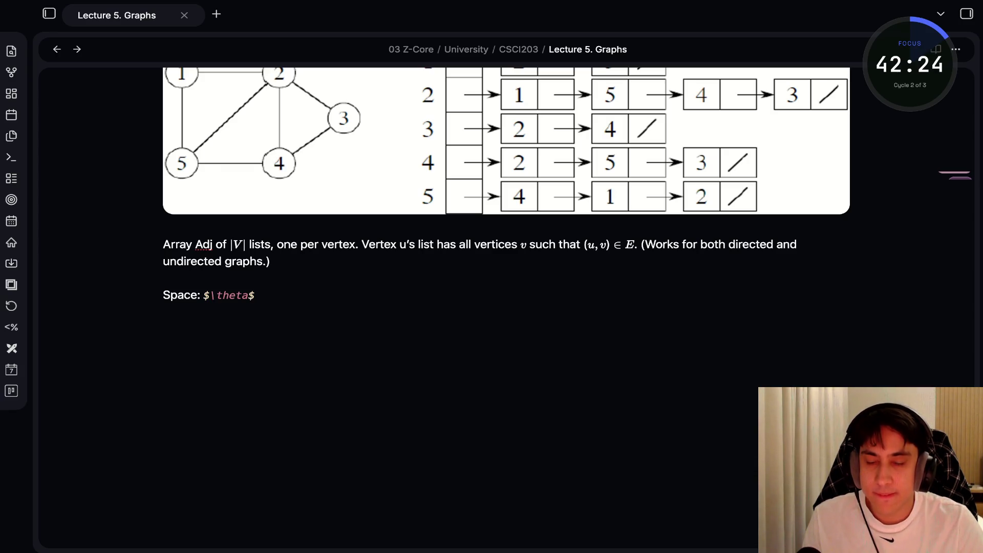
{"action": "type", "text": "Theta(V + E)"}
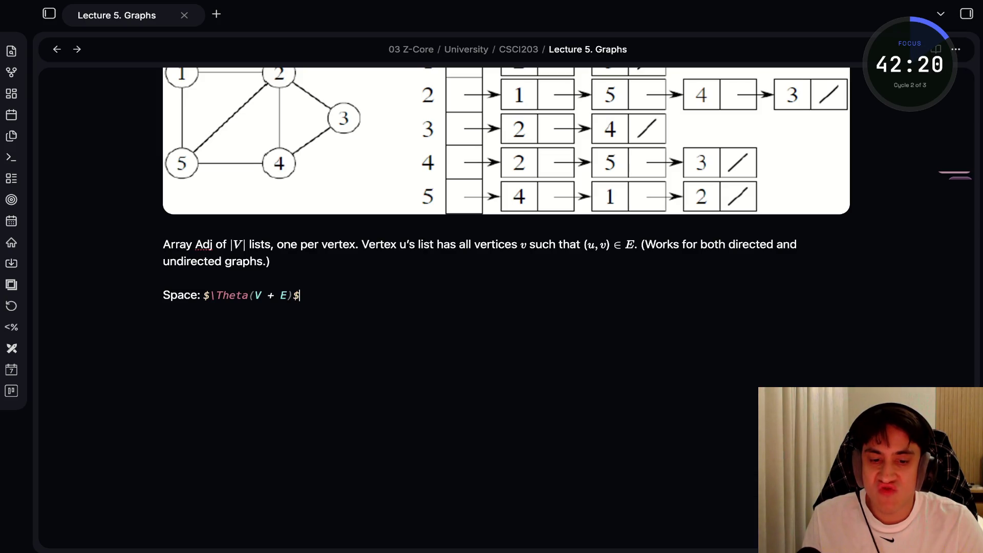
{"action": "key", "text": "alt+Tab"}
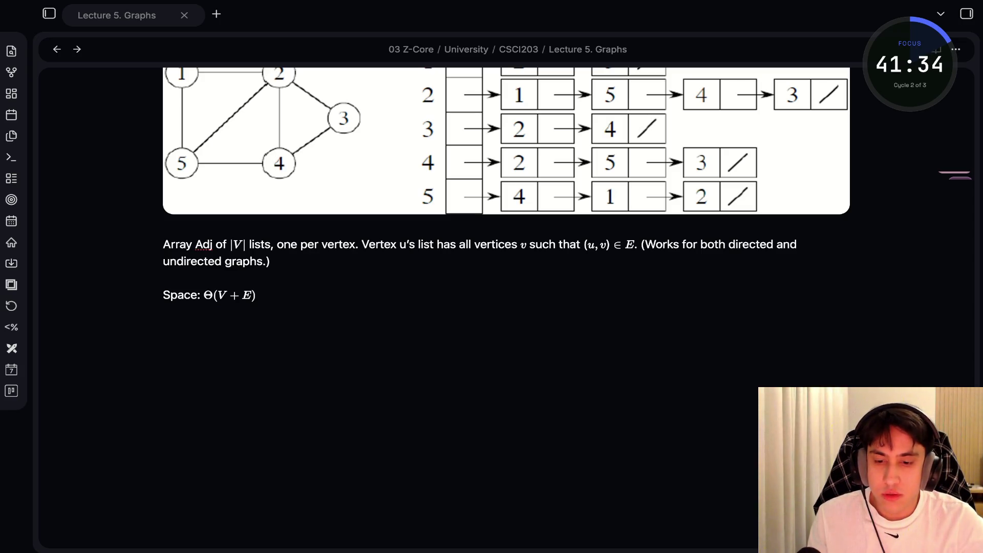
{"action": "left_click", "coordinate": [300, 296]}
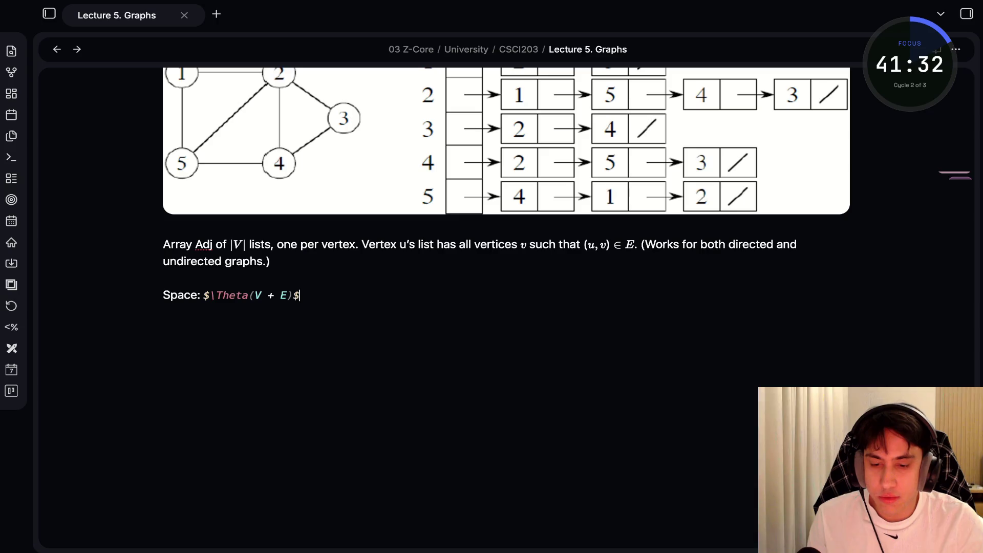
{"action": "left_click", "coordinate": [270, 262]}
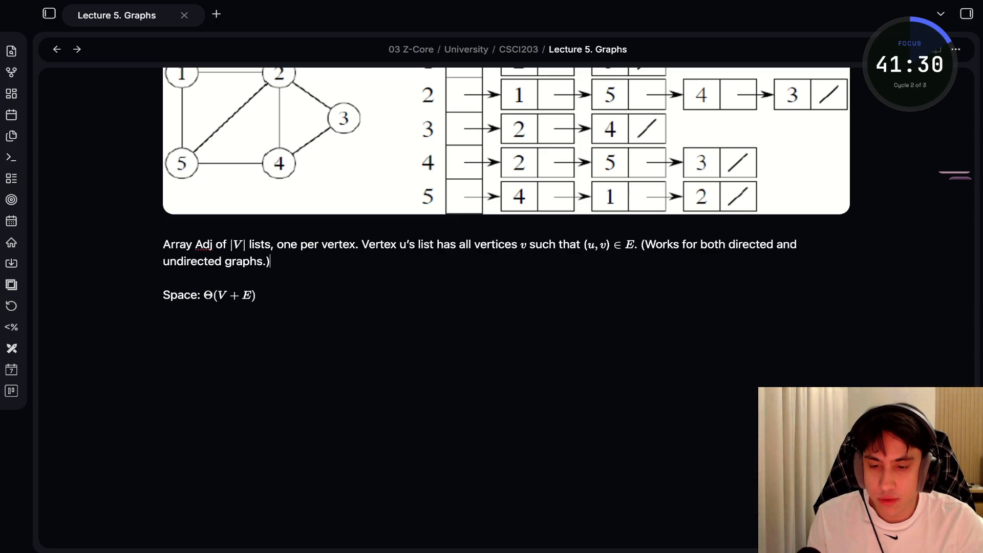
{"action": "left_click", "coordinate": [301, 295]}
{"action": "key", "text": "Return"}
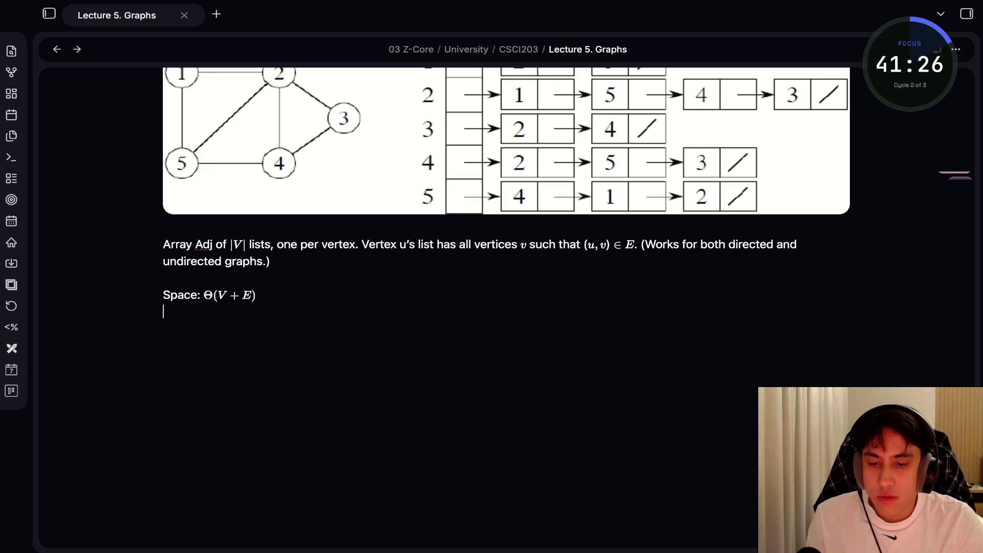
{"action": "key", "text": "BackSpace"}
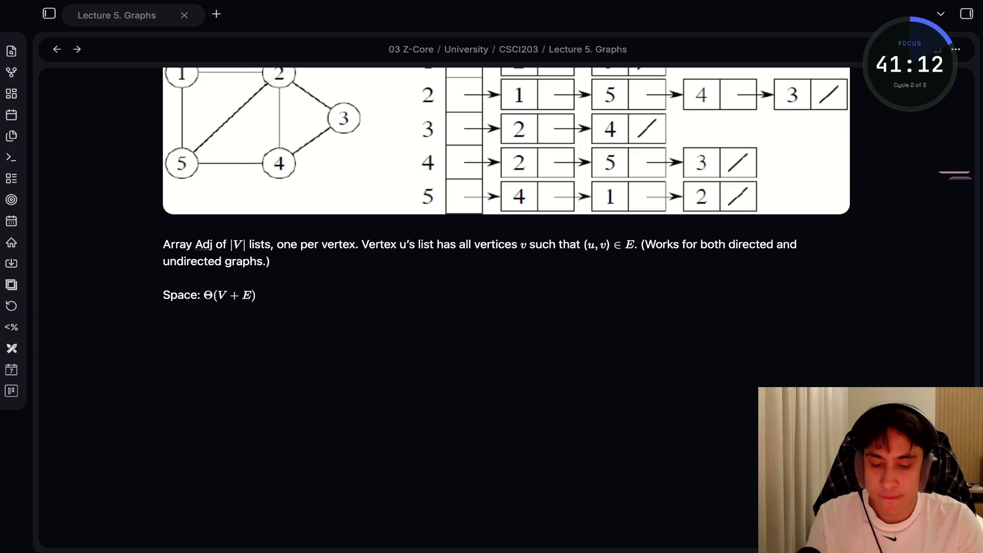
{"action": "left_click", "coordinate": [163, 341]}
Add a '### Directed Graph' heading with the pasted directed-graph image below it.
{"action": "type", "text": "Nº"}
{"action": "key", "text": "BackSpace"}
{"action": "type", "text": "##"}
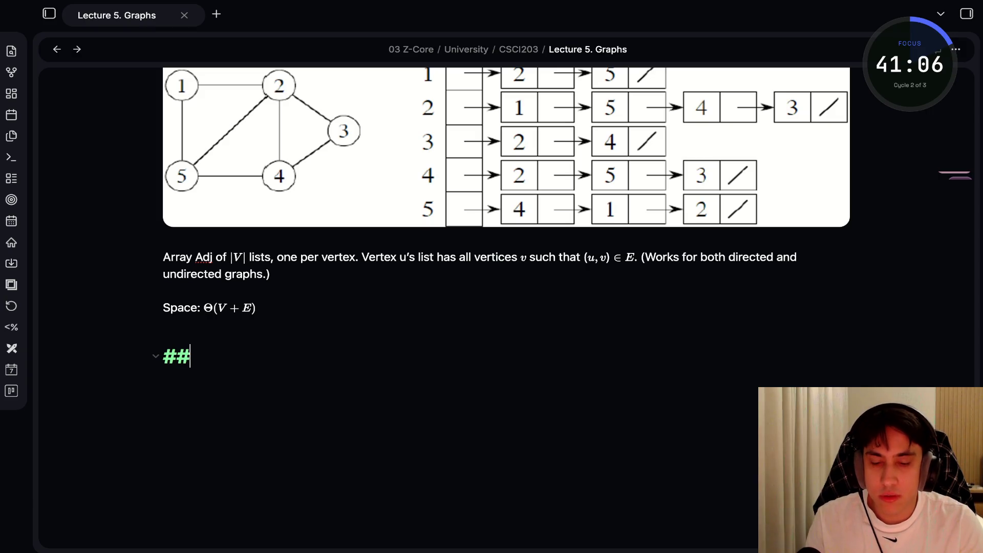
{"action": "type", "text": "# Directed Grap"}
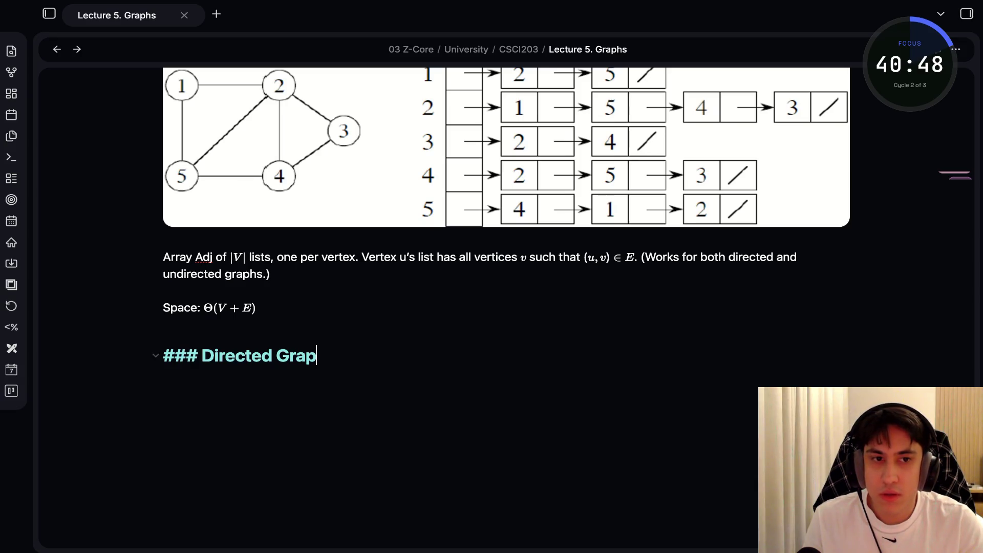
{"action": "type", "text": "h"}
{"action": "key", "text": "Return"}
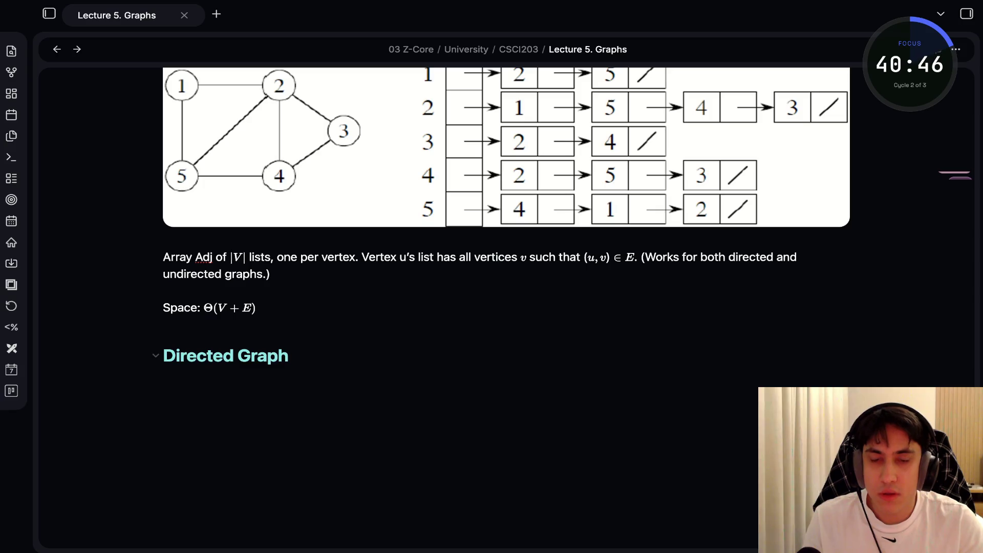
{"action": "key", "text": "ctrl+v"}
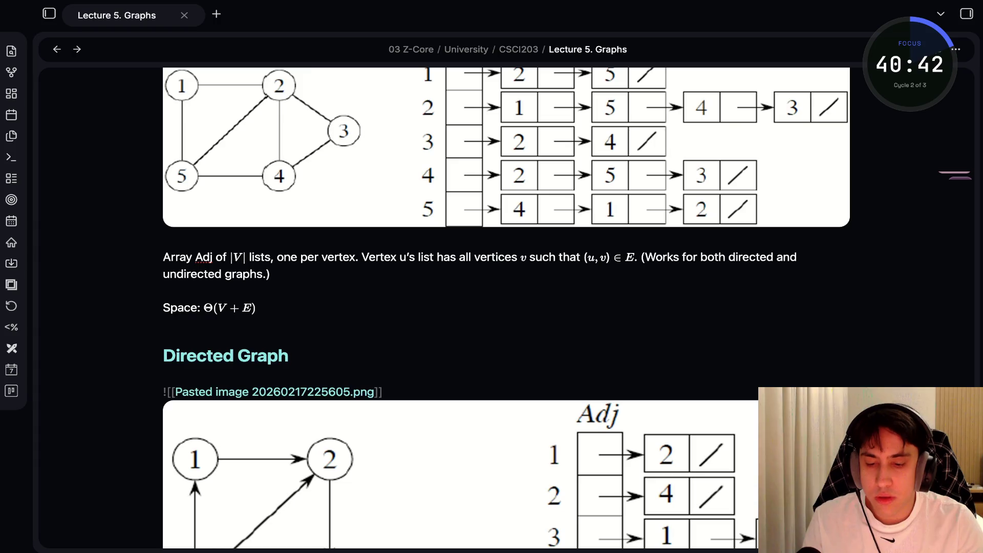
{"action": "key", "text": "Return"}
Write 'Space complexity is the same as an undirected graph' and start an '## Adjacency Matrix' heading.
{"action": "type", "text": "Spac"}
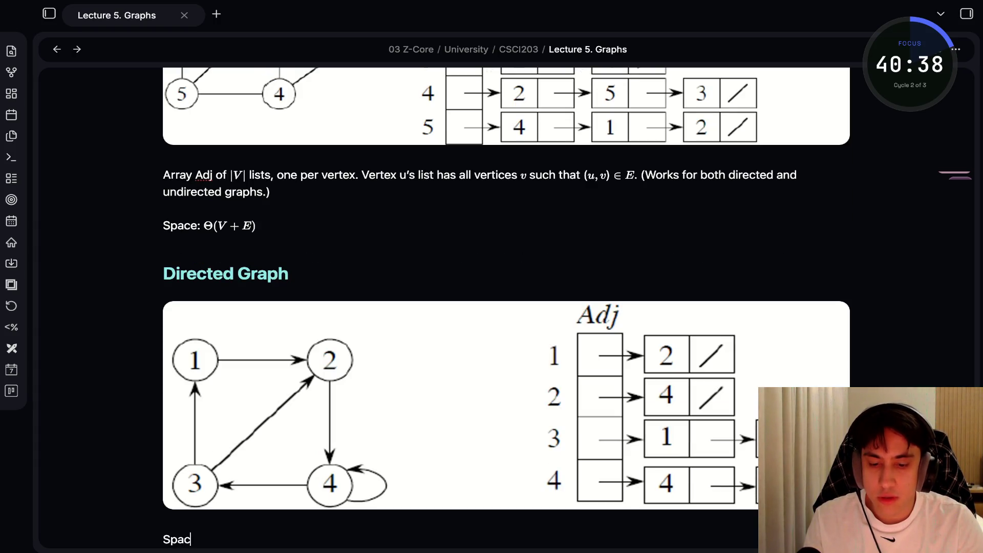
{"action": "type", "text": "e complexity is the same as "}
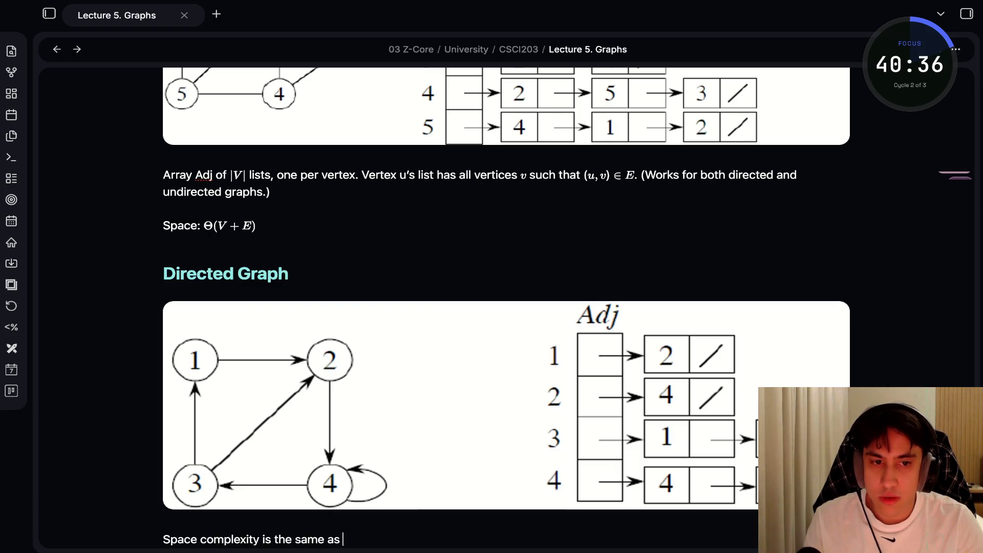
{"action": "type", "text": "an undirected"}
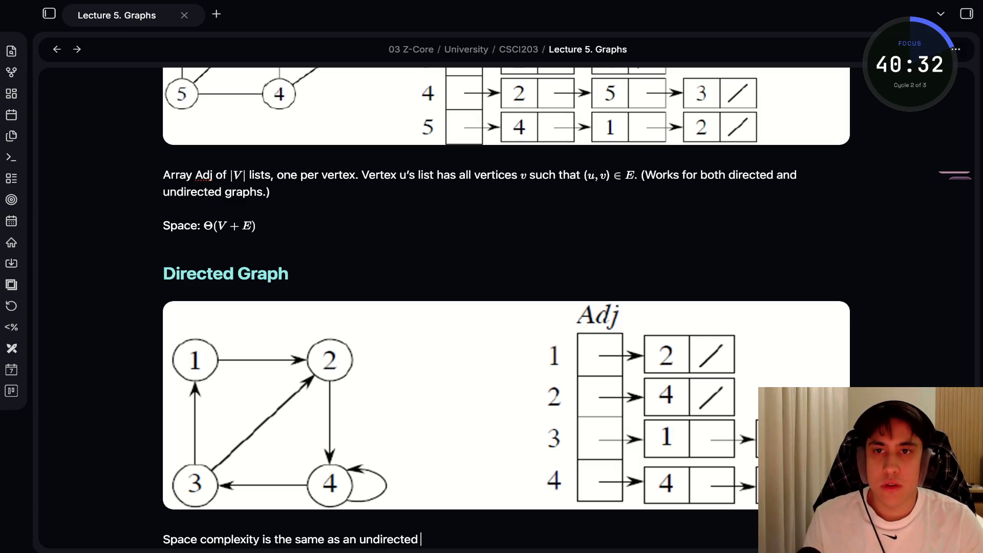
{"action": "type", "text": "graph"}
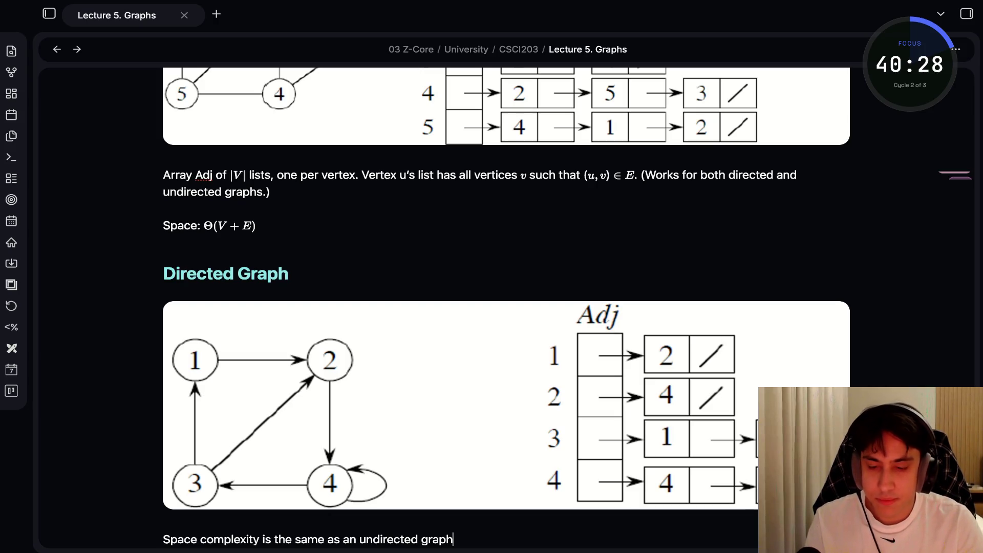
{"action": "key", "text": "Return"}
{"action": "key", "text": "Return"}
{"action": "type", "text": "## "}
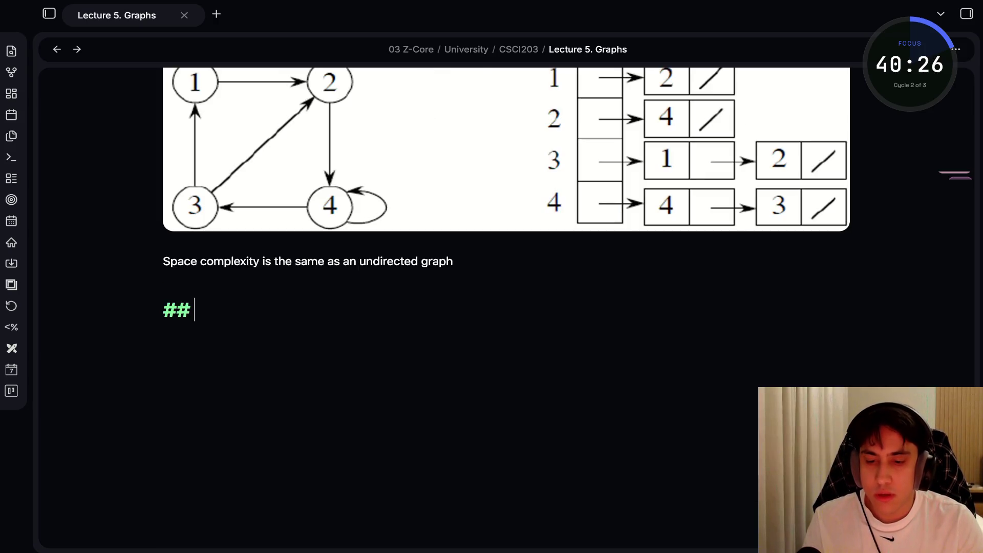
{"action": "type", "text": "Adja"}
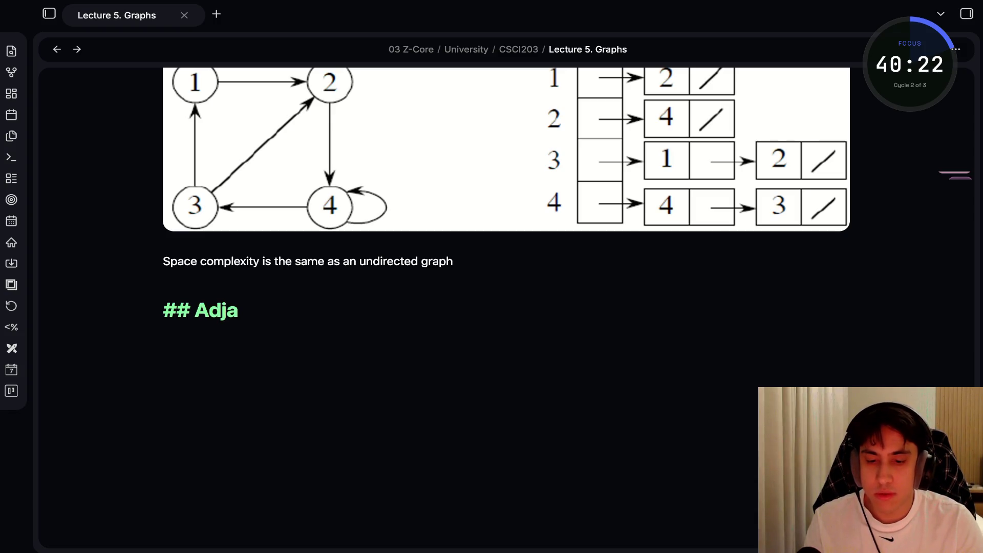
{"action": "type", "text": "cency Matri"}
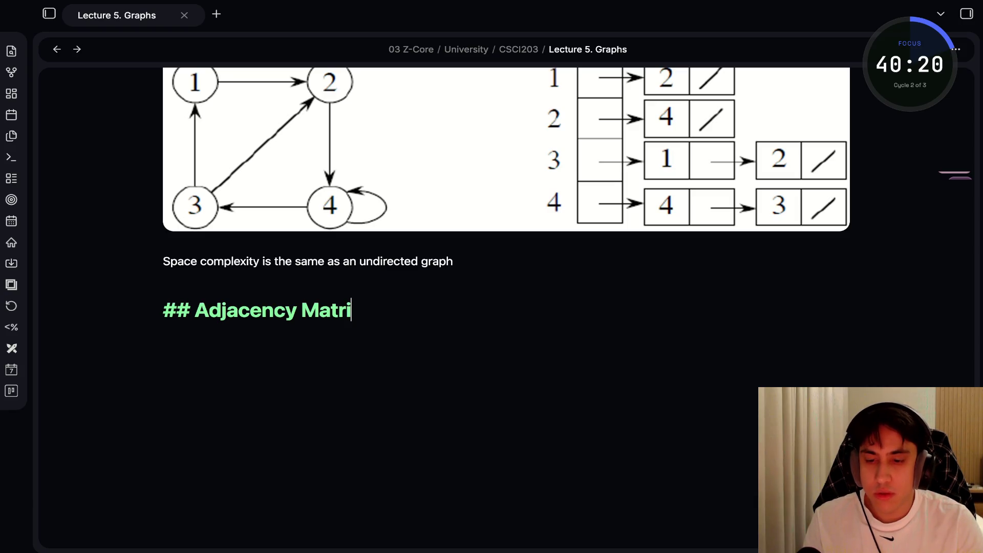
{"action": "type", "text": "x"}
Begin a bullet 'An adjacency matrix is a $|V| \multiply |V|$' under the heading.
{"action": "key", "text": "Return"}
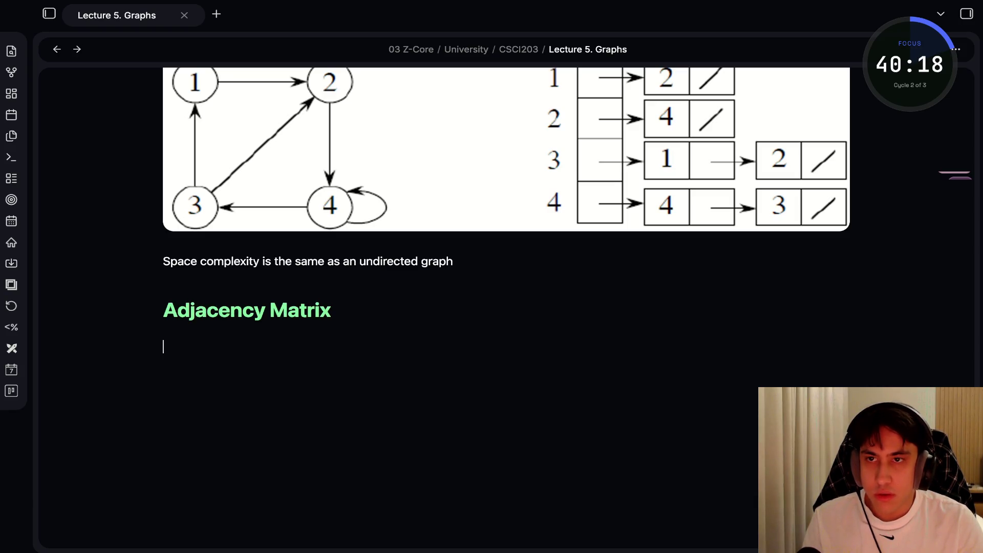
{"action": "type", "text": "A"}
{"action": "key", "text": "BackSpace"}
{"action": "type", "text": "- An"}
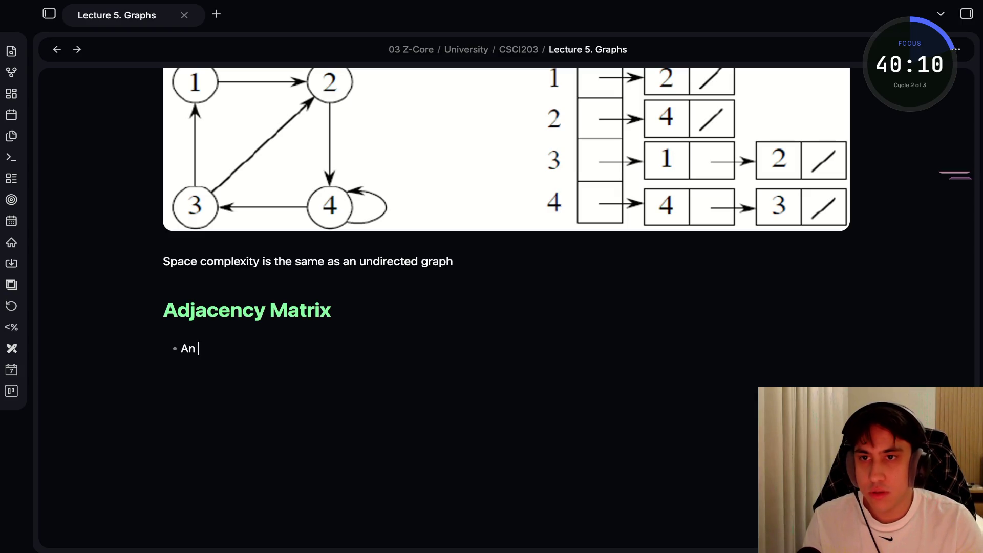
{"action": "type", "text": "adja"}
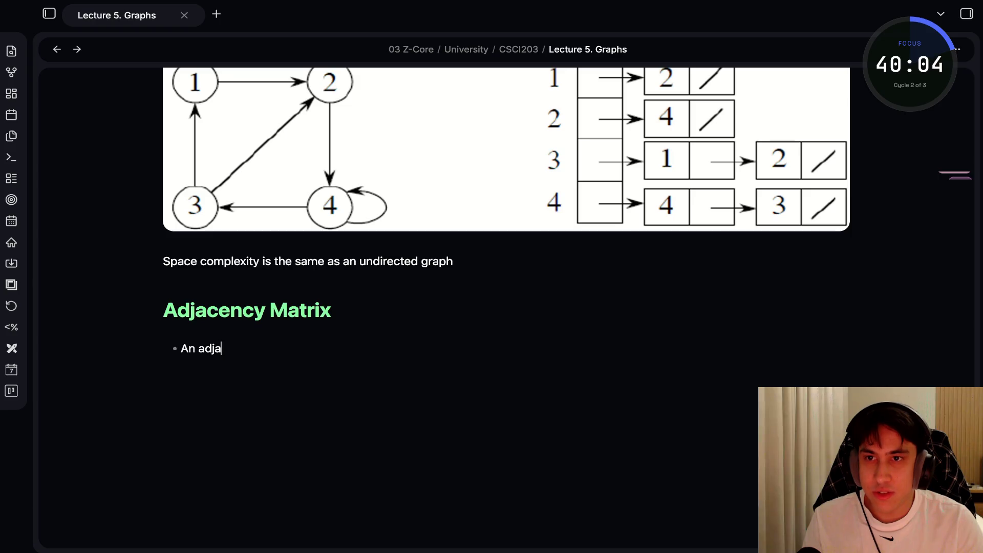
{"action": "type", "text": "cency mat"}
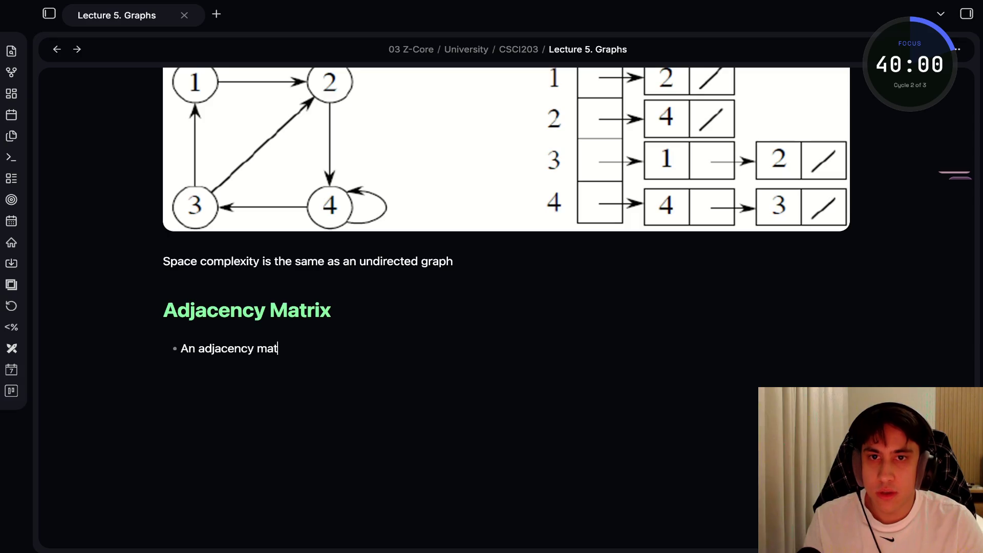
{"action": "type", "text": "rix is a"}
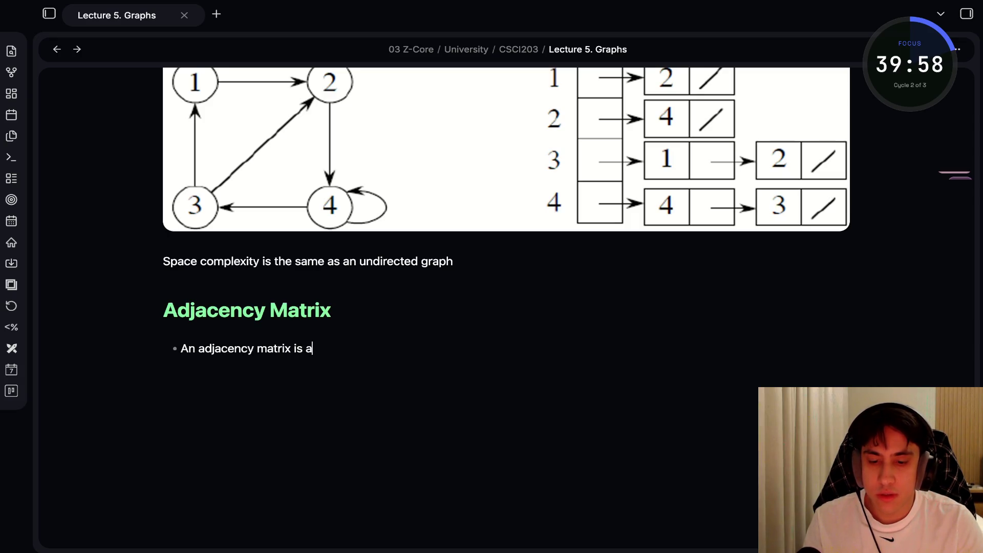
{"action": "type", "text": " $"}
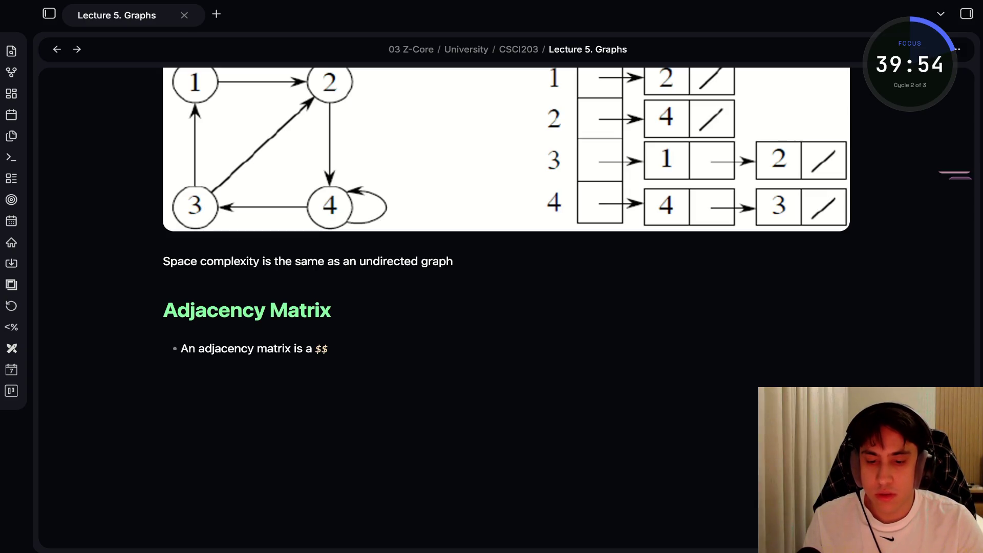
{"action": "type", "text": "|V| X"}
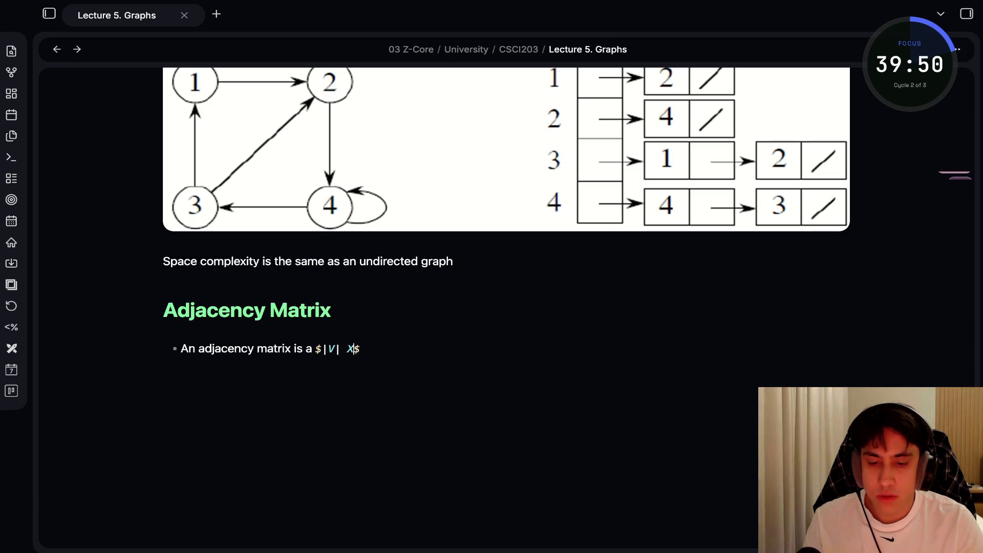
{"action": "key", "text": "BackSpace"}
{"action": "type", "text": "\\mul"}
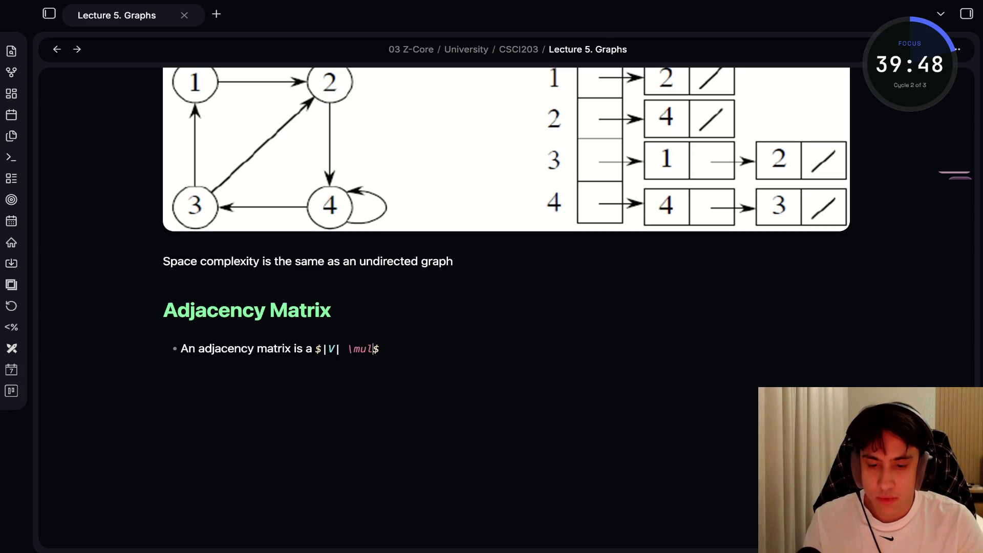
{"action": "type", "text": "tiply"}
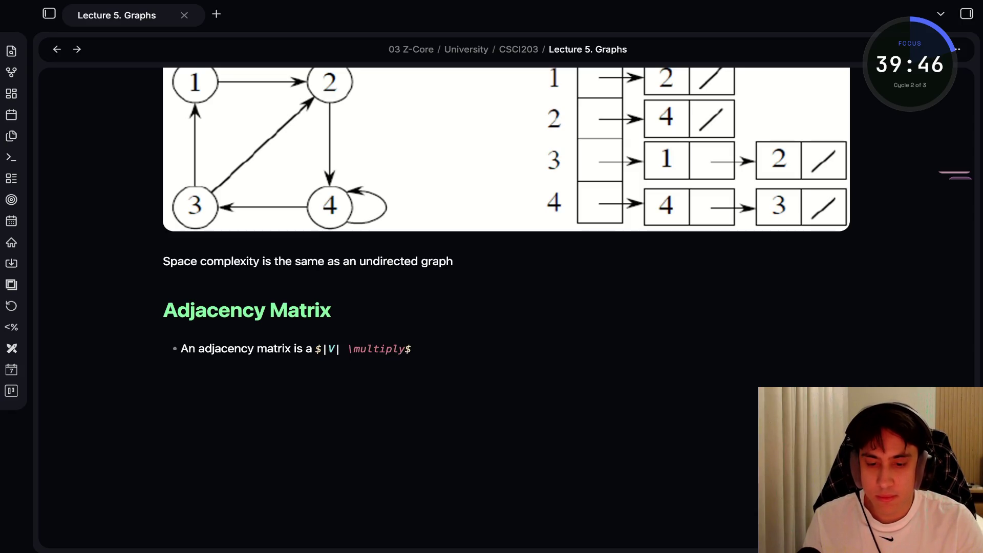
{"action": "type", "text": " |"}
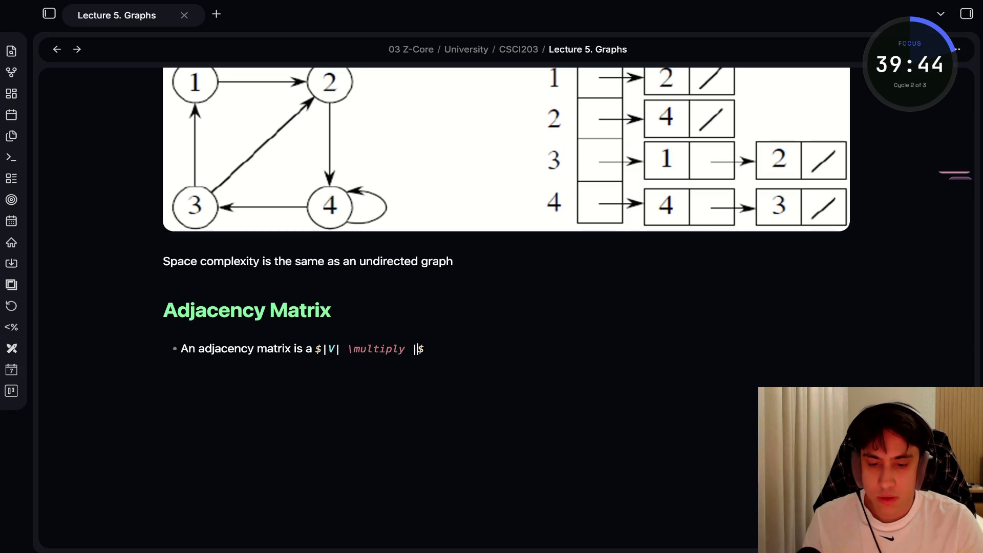
{"action": "type", "text": "V|"}
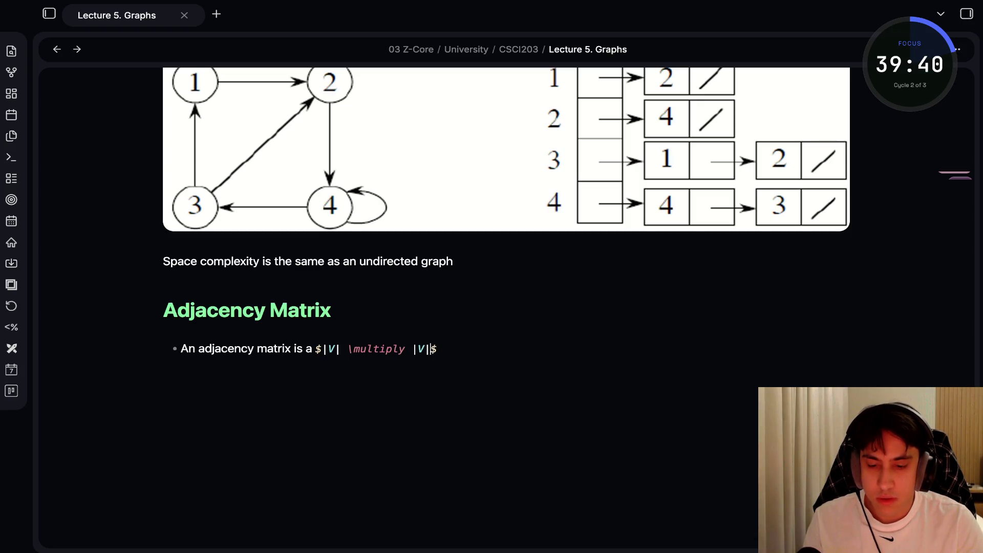
Replace \multiply with \times so the formula renders $|V| \times |V|$.
{"action": "left_click", "coordinate": [399, 348]}
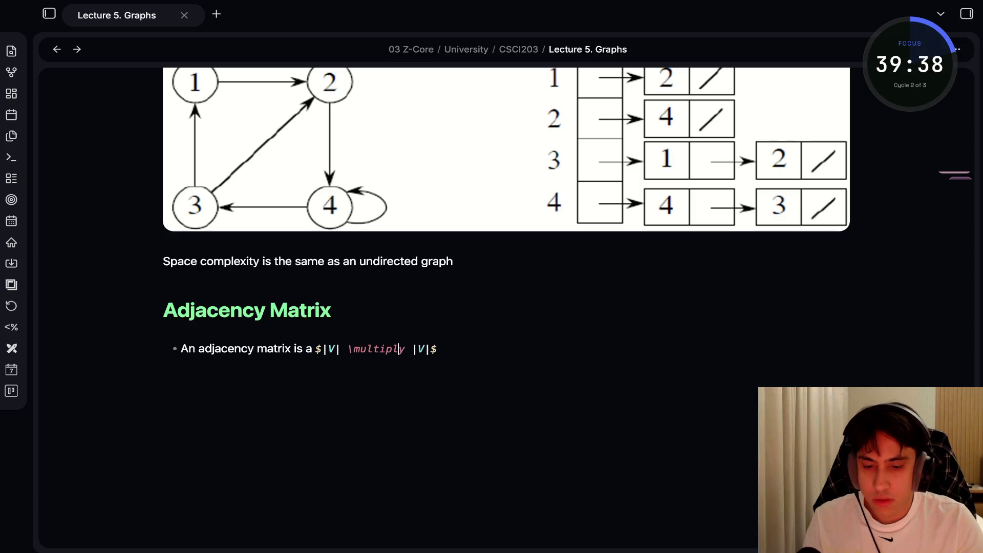
{"action": "key", "text": "BackSpace"}
{"action": "key", "text": "BackSpace"}
{"action": "key", "text": "BackSpace"}
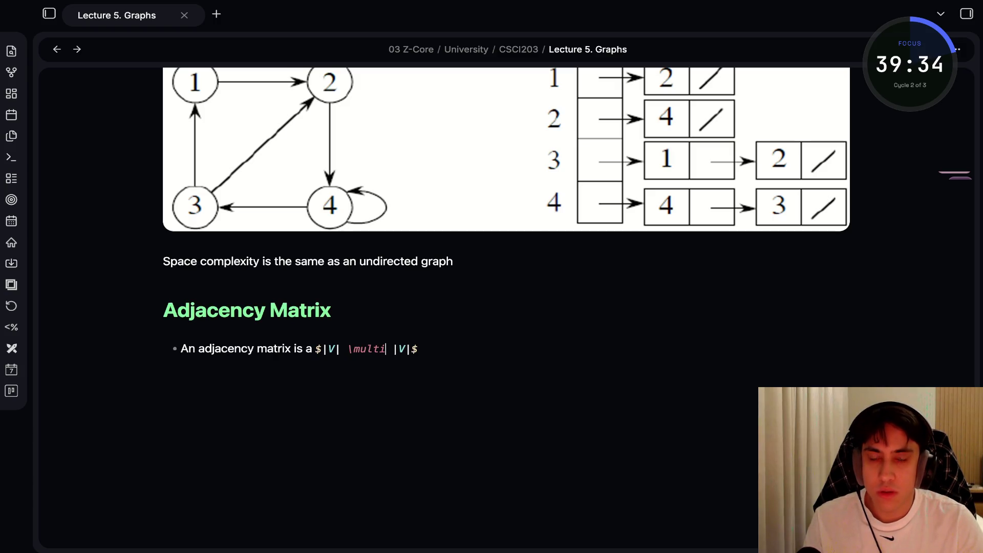
{"action": "key", "text": "super+Tab"}
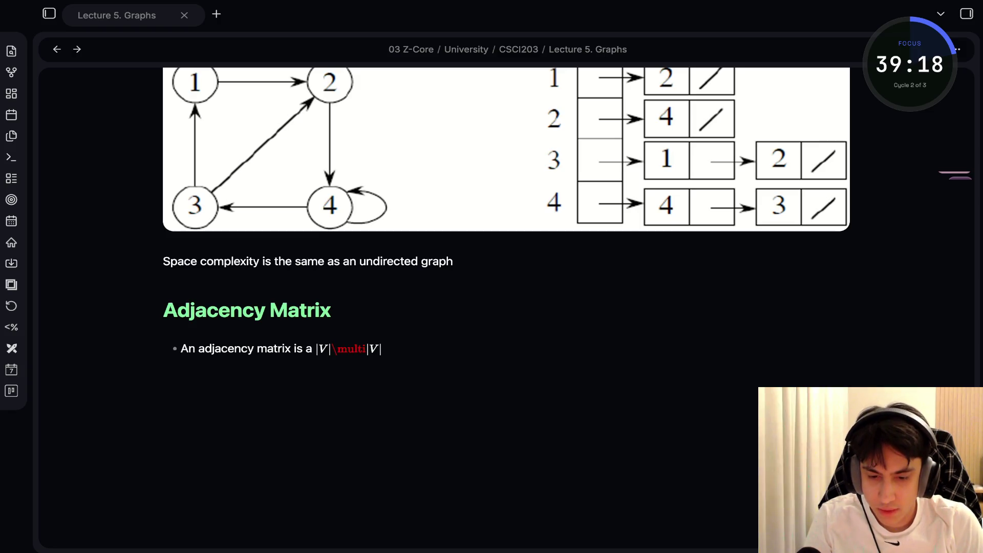
{"action": "left_click", "coordinate": [358, 349]}
{"action": "key", "text": "BackSpace"}
{"action": "key", "text": "BackSpace"}
{"action": "key", "text": "BackSpace"}
{"action": "type", "text": "ешь"}
{"action": "key", "text": "BackSpace"}
{"action": "key", "text": "BackSpace"}
{"action": "key", "text": "BackSpace"}
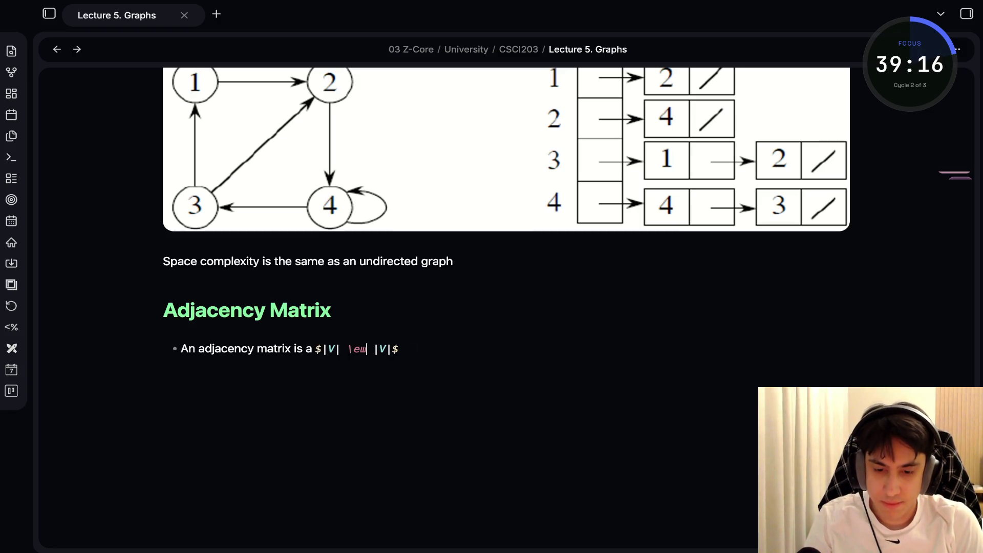
{"action": "type", "text": "time"}
{"action": "type", "text": "s"}
{"action": "key", "text": "End"}
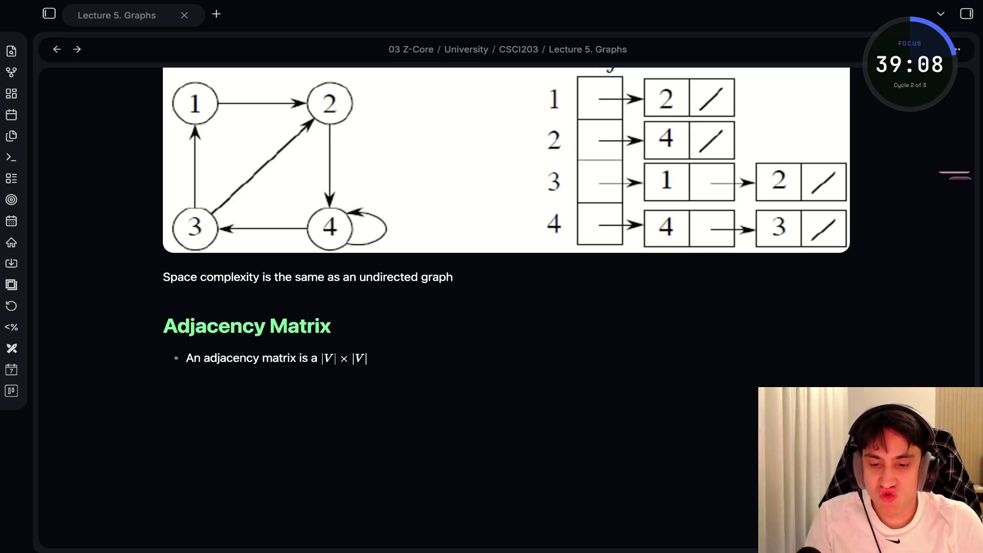
Add 'array containing zeros and ones.' plus an indented note: '$|V|$ is the number of vertices in $V$.'.
{"action": "left_click", "coordinate": [369, 358]}
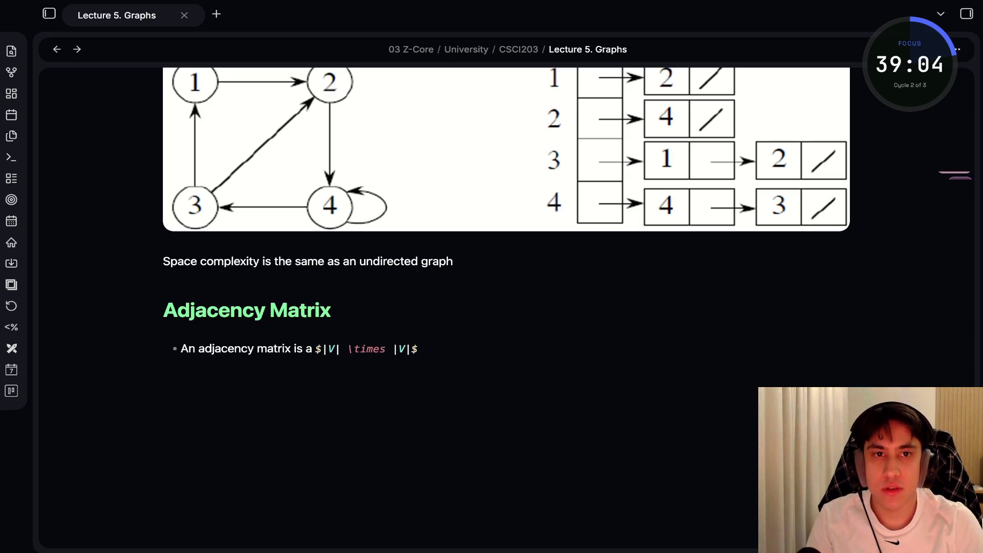
{"action": "type", "text": "array"}
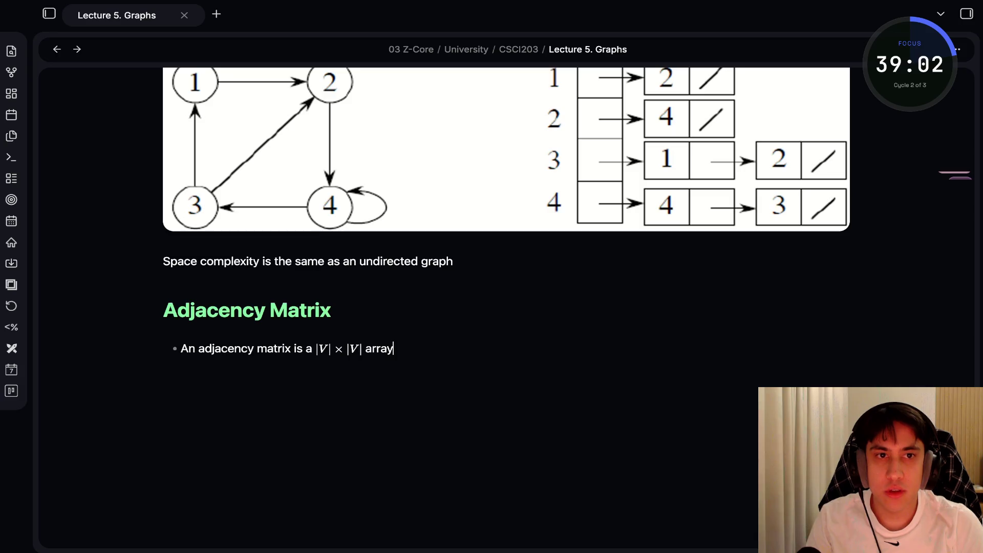
{"action": "type", "text": " containing z"}
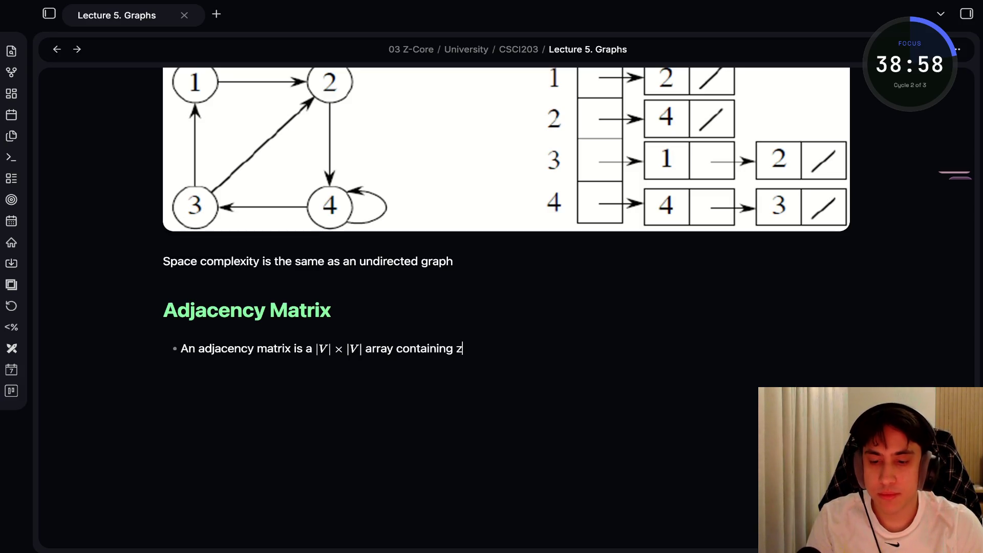
{"action": "type", "text": "eros and ones."}
{"action": "key", "text": "Return"}
{"action": "key", "text": "Tab"}
{"action": "type", "text": "No"}
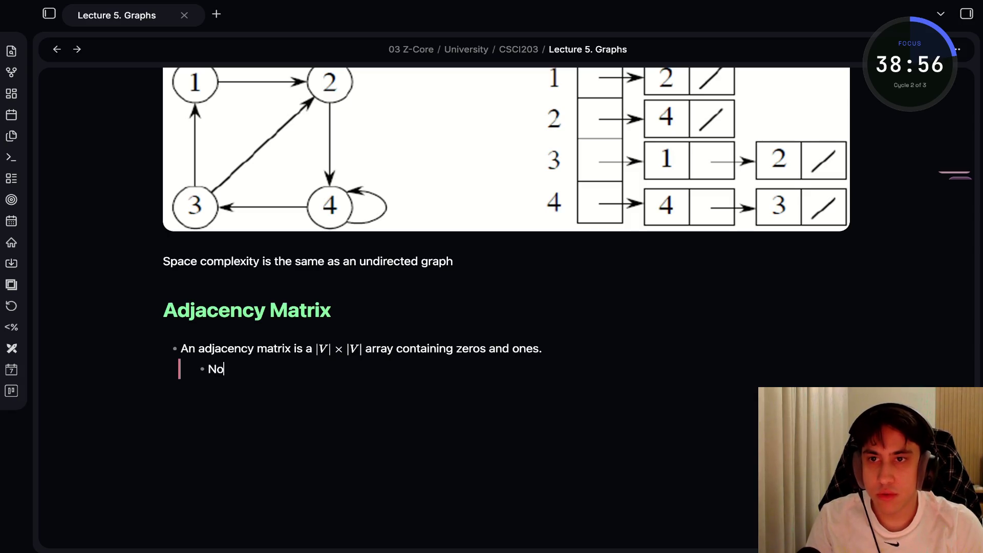
{"action": "type", "text": "te: $|V|"}
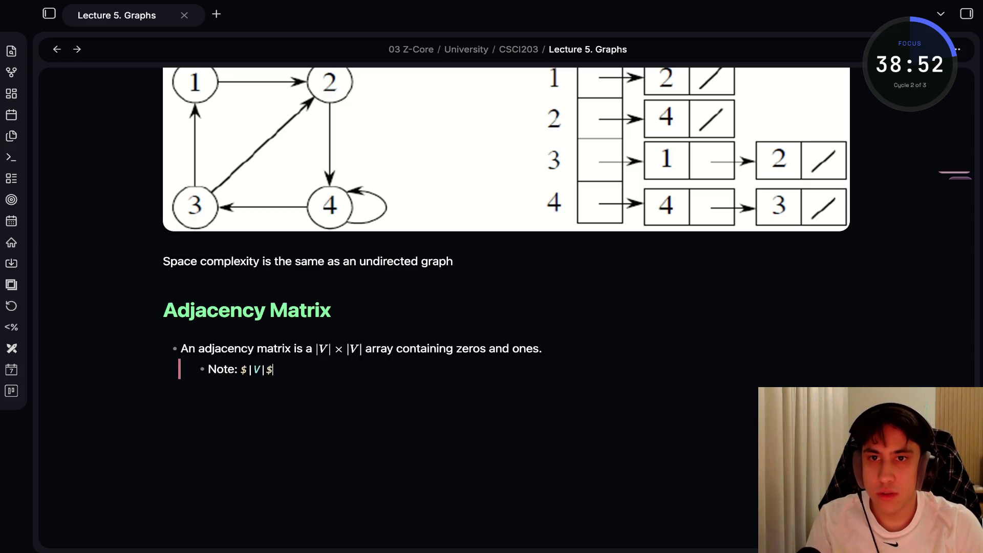
{"action": "type", "text": "$ is the number o"}
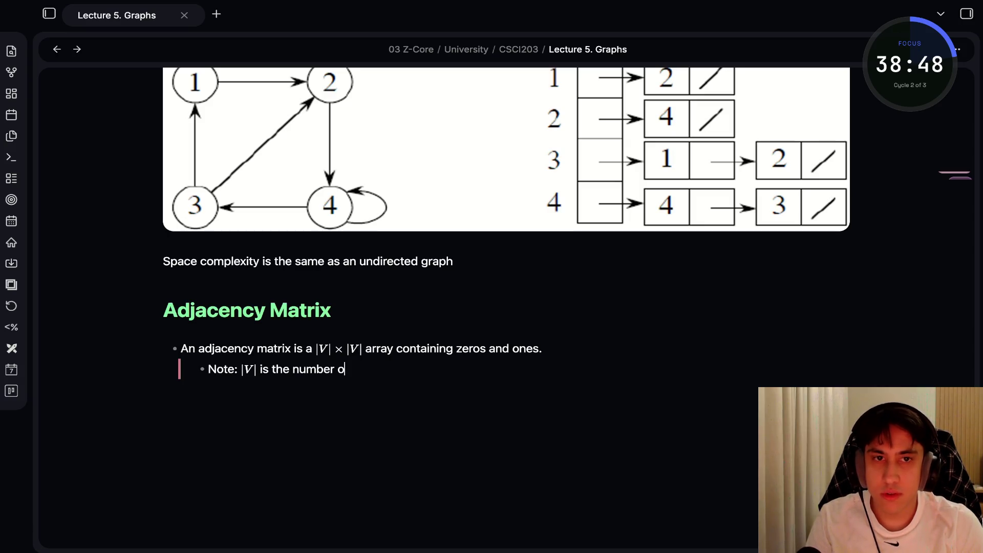
{"action": "type", "text": "f vertices in"}
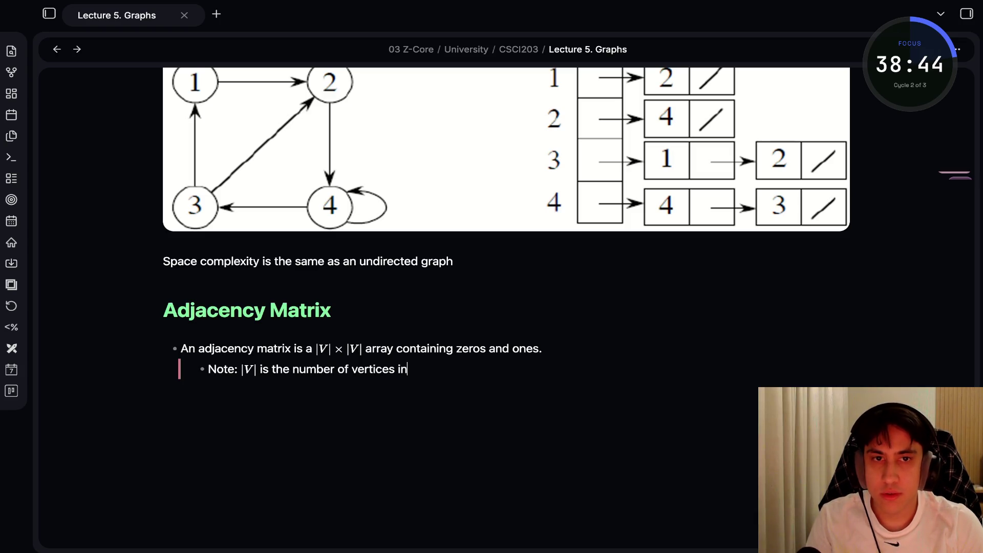
{"action": "type", "text": " $V$."}
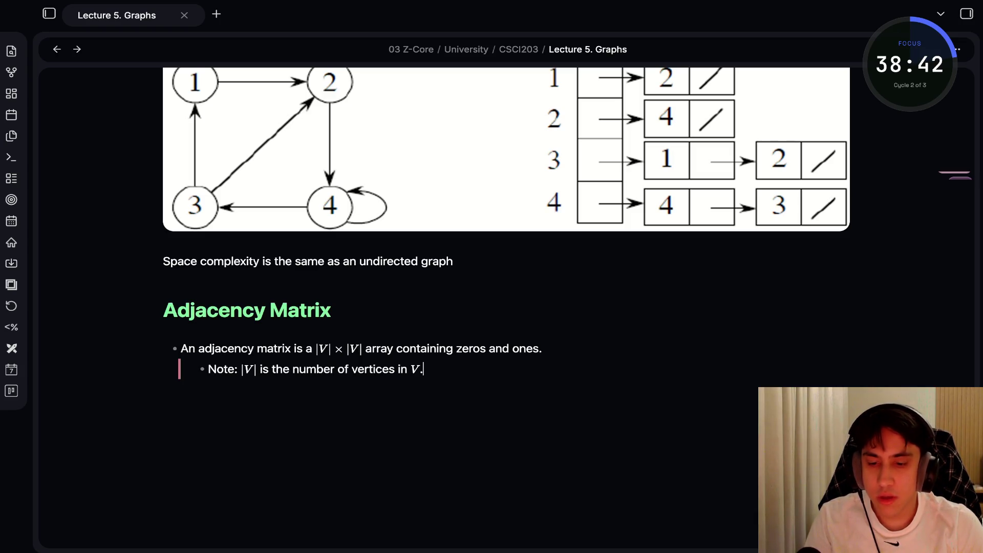
Start the sub-bullet 'A zero is stored in location (i, j) if there is no edge between $v_i'.
{"action": "key", "text": "Return"}
{"action": "type", "text": "A zero"}
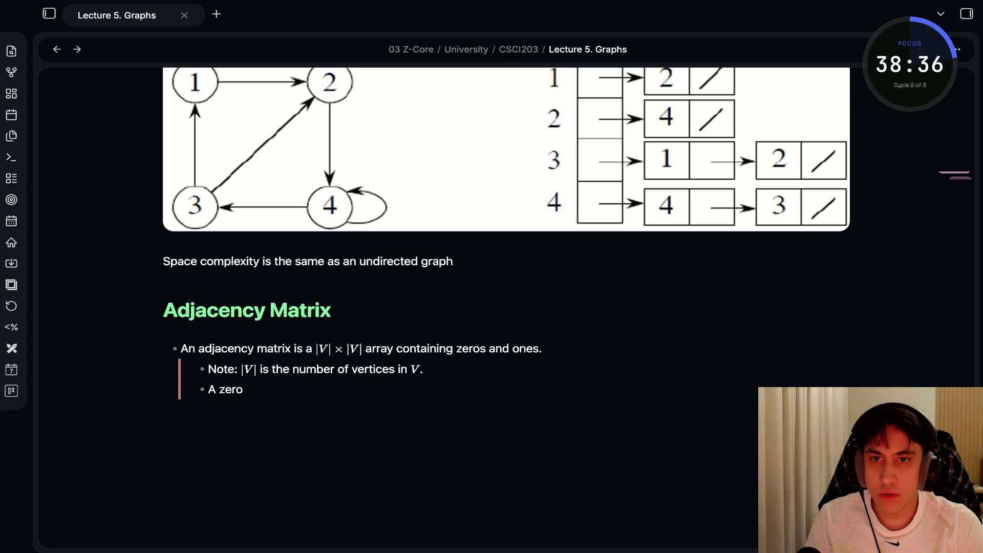
{"action": "type", "text": " is stored in"}
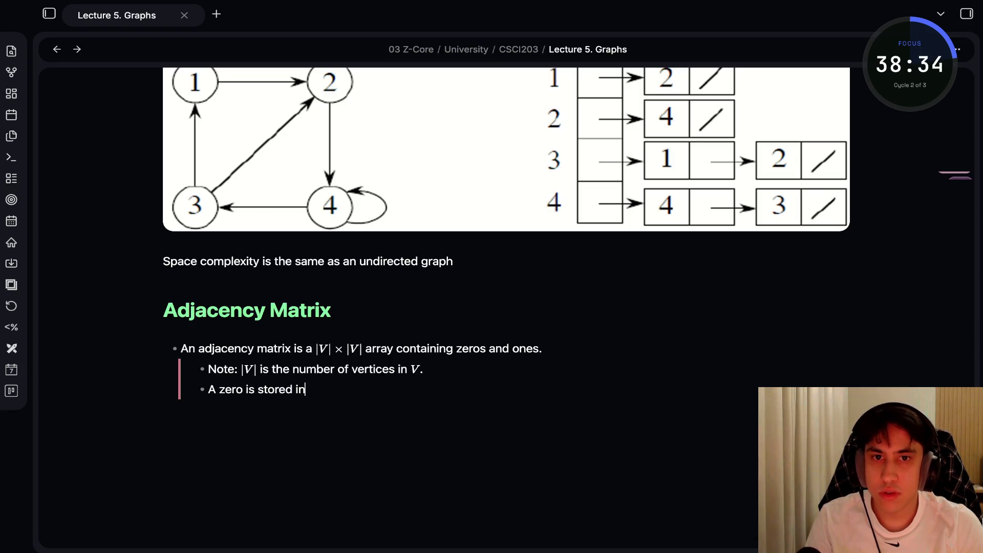
{"action": "type", "text": " location (i"}
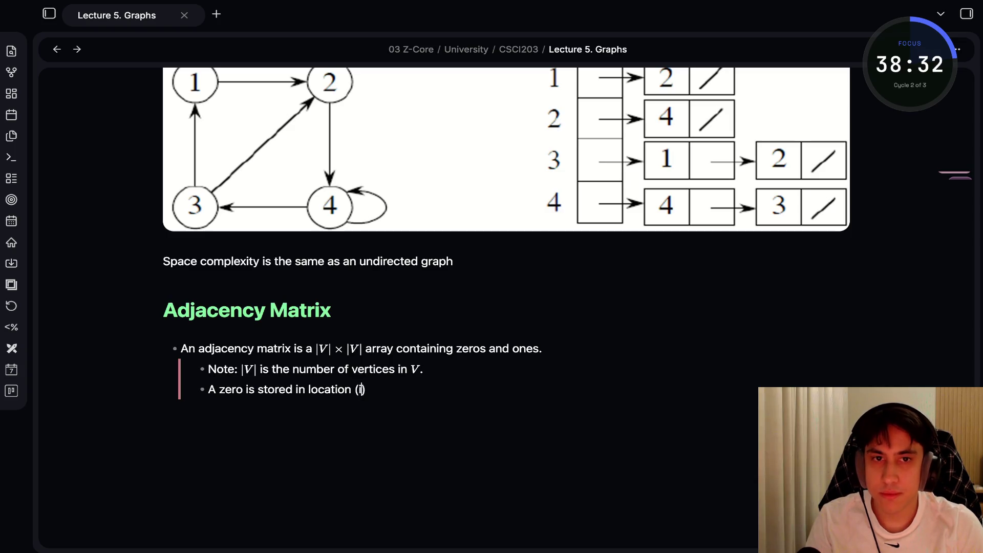
{"action": "type", "text": ", j) if t"}
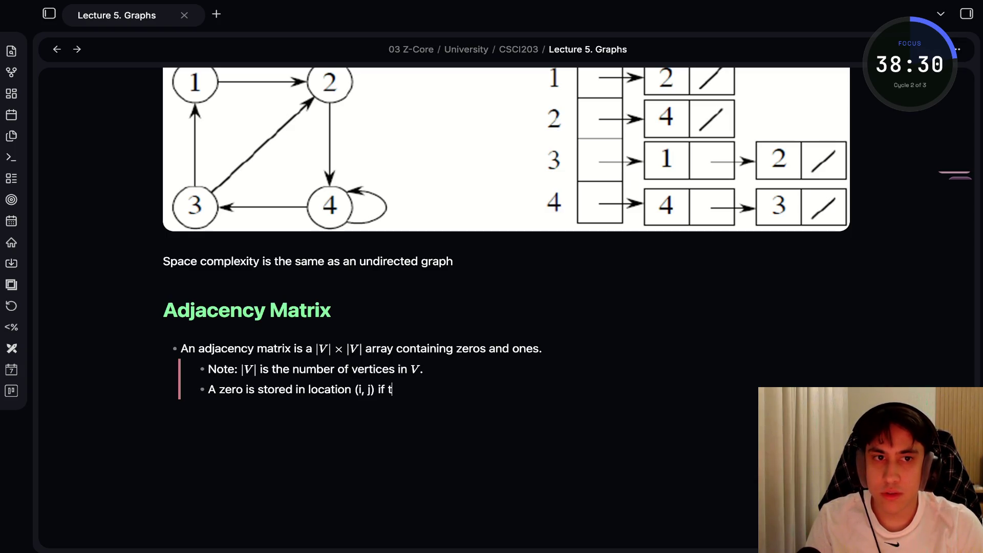
{"action": "type", "text": "here is no edge be"}
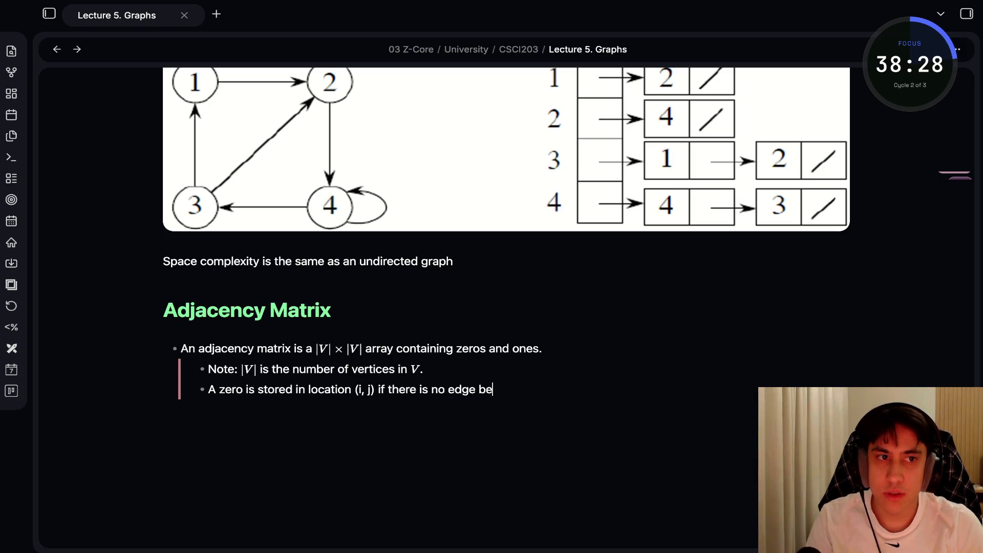
{"action": "type", "text": "tween $v_i"}
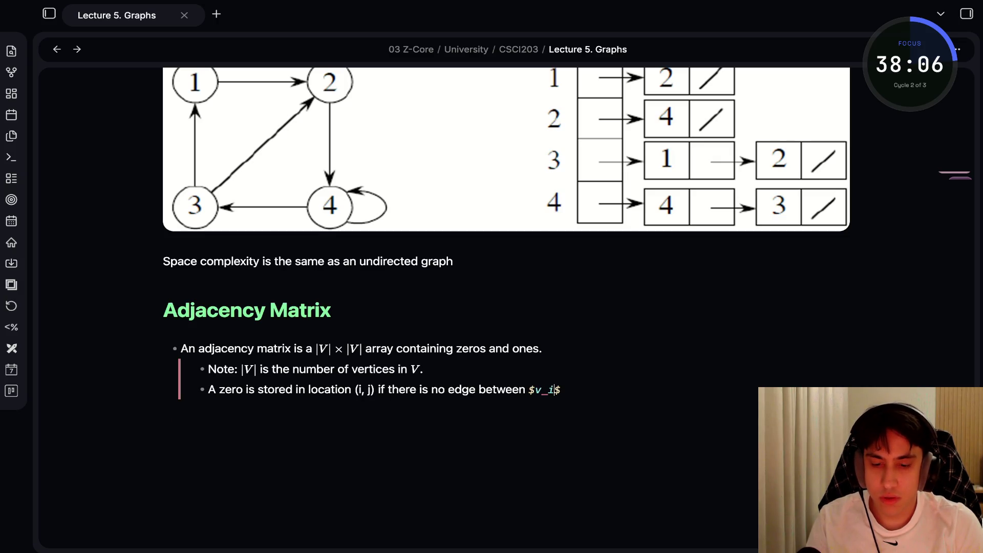
Finish the zero bullet with $v_j$ and add 'A one is stored in location (i, j)' when an edge joins v_i and v_j.
{"action": "type", "text": "$ and $v_j$."}
{"action": "key", "text": "Return"}
{"action": "type", "text": "A one is stored in location ("}
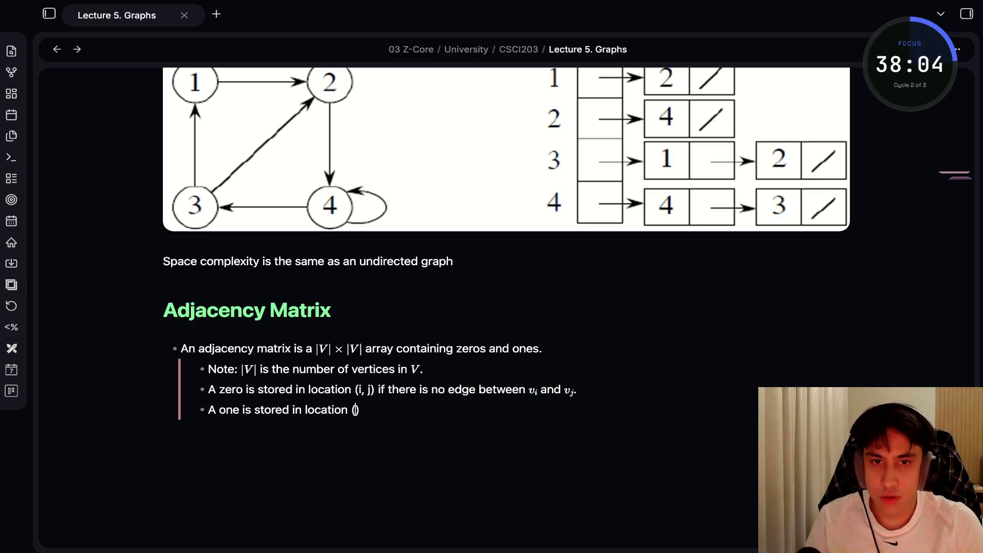
{"action": "type", "text": "i, j) if there"}
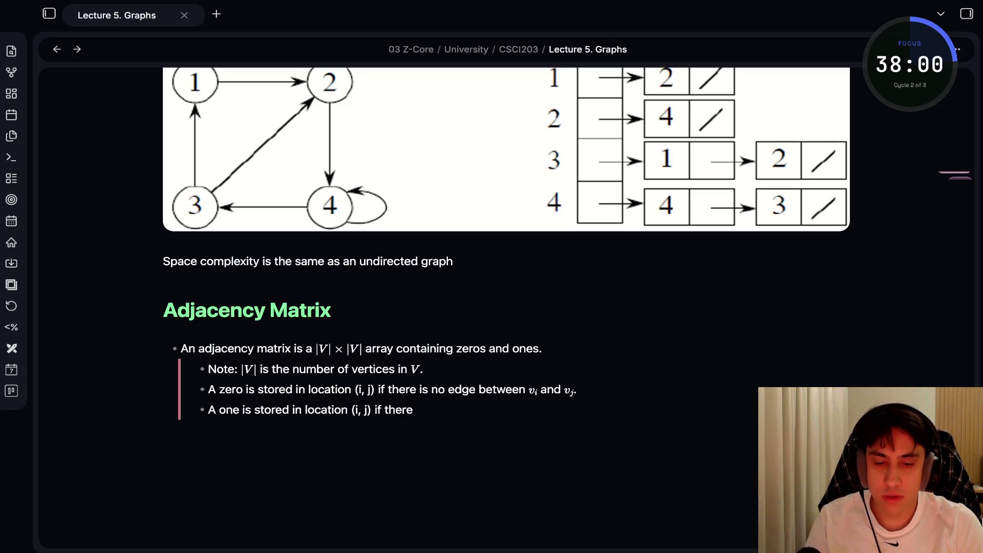
{"action": "type", "text": " is an edge "}
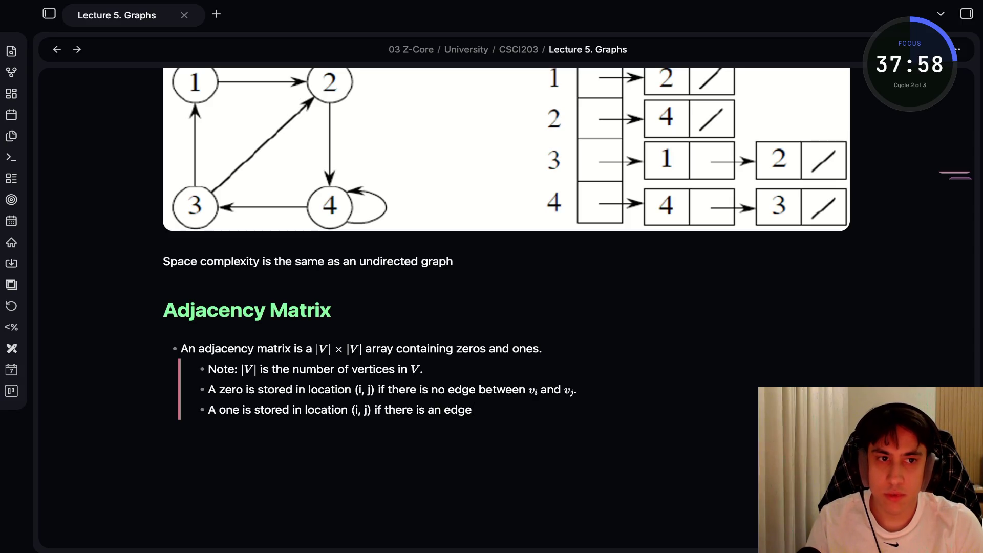
{"action": "type", "text": "between"}
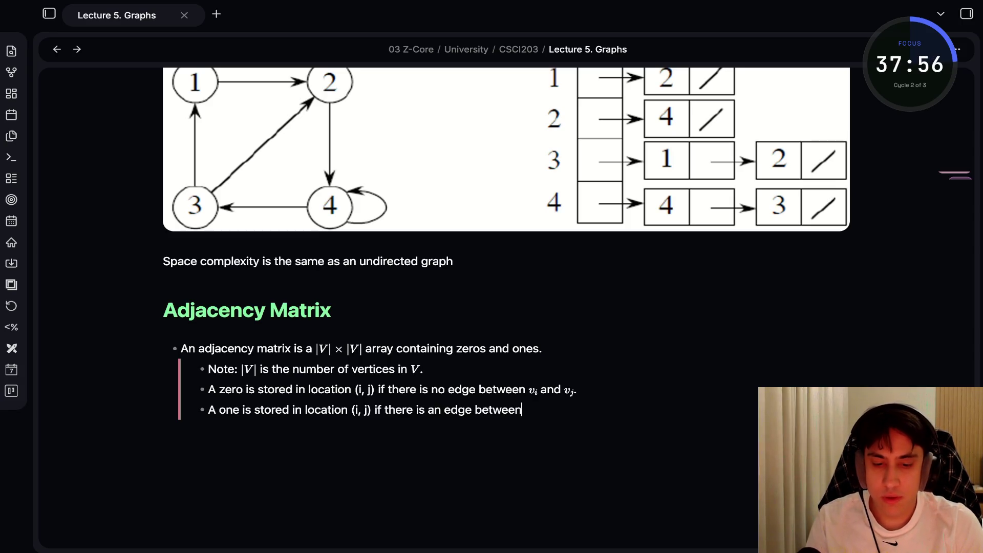
{"action": "type", "text": " $V$"}
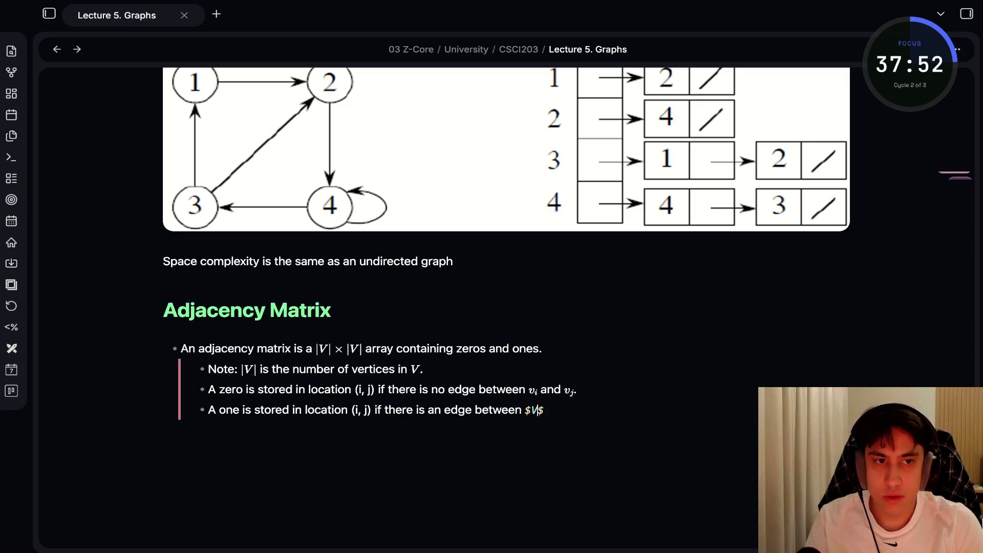
{"action": "type", "text": "_i$ and"}
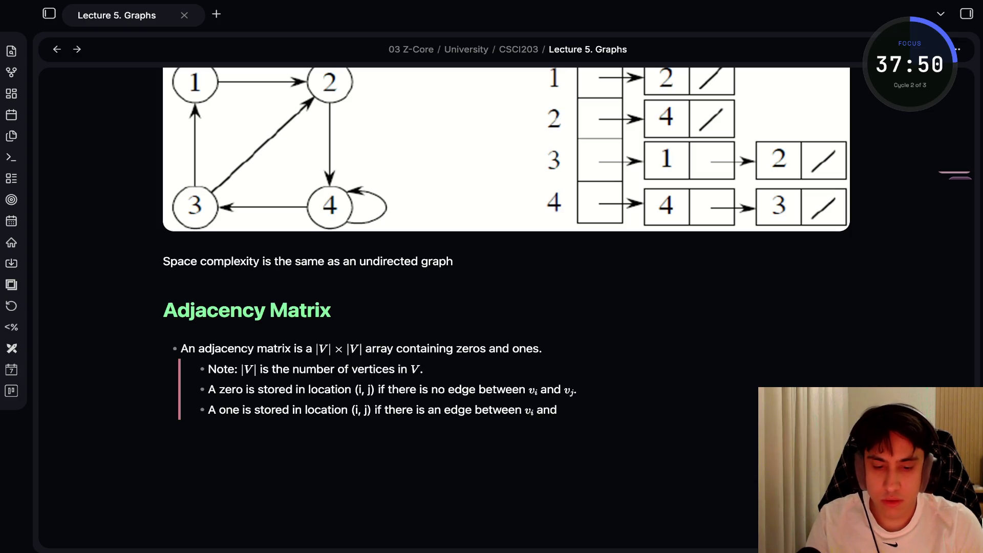
{"action": "type", "text": " $v_"}
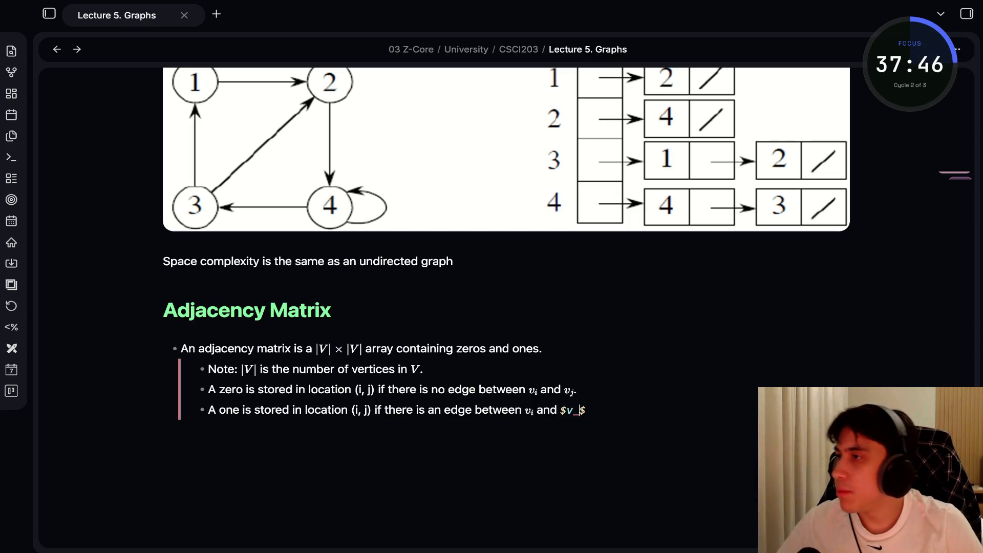
{"action": "type", "text": "j"}
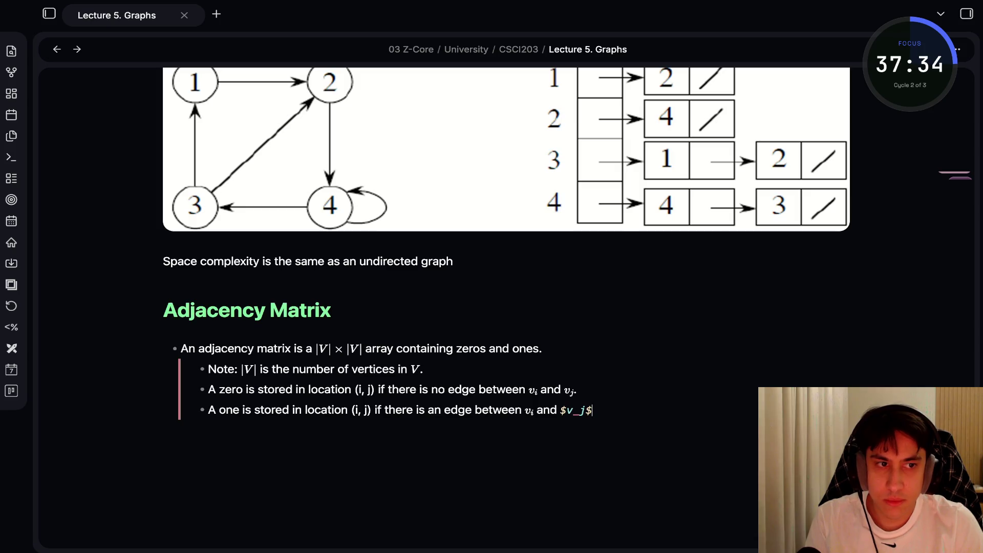
{"action": "type", "text": "."}
{"action": "key", "text": "Return"}
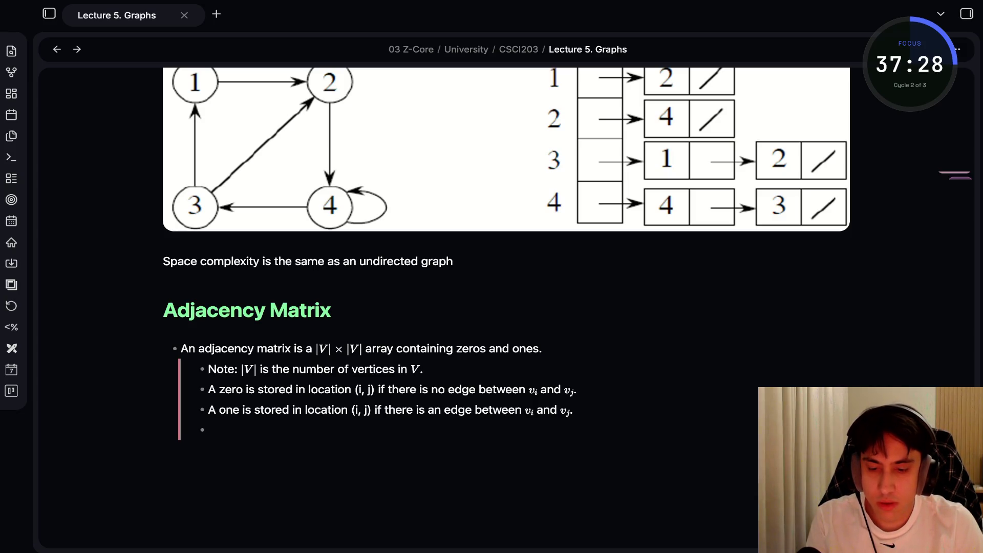
Start the display equation $$|V| \times |V| followed by a matrix label.
{"action": "type", "text": "$$$$"}
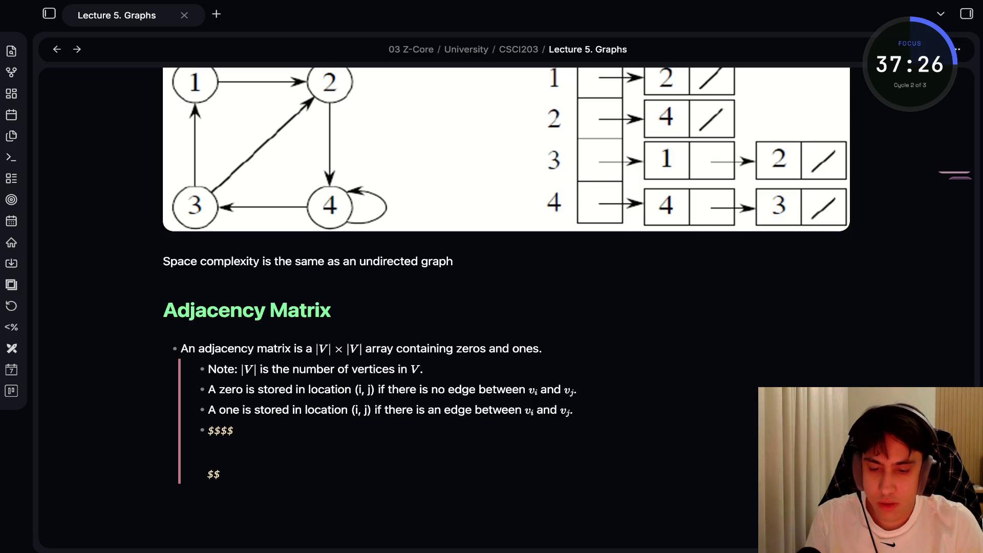
{"action": "type", "text": "#"}
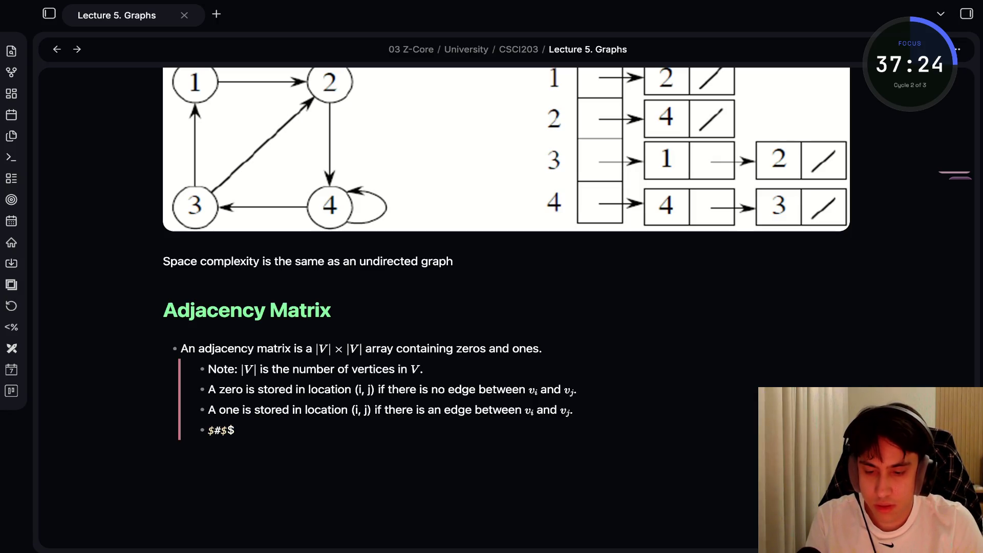
{"action": "key", "text": "BackSpace"}
{"action": "key", "text": "BackSpace"}
{"action": "key", "text": "BackSpace"}
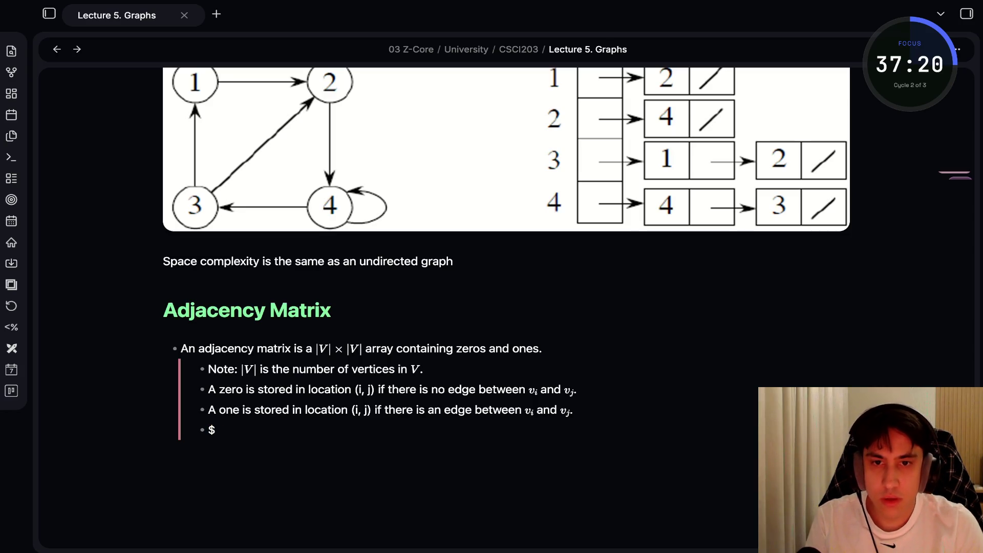
{"action": "type", "text": "$$$"}
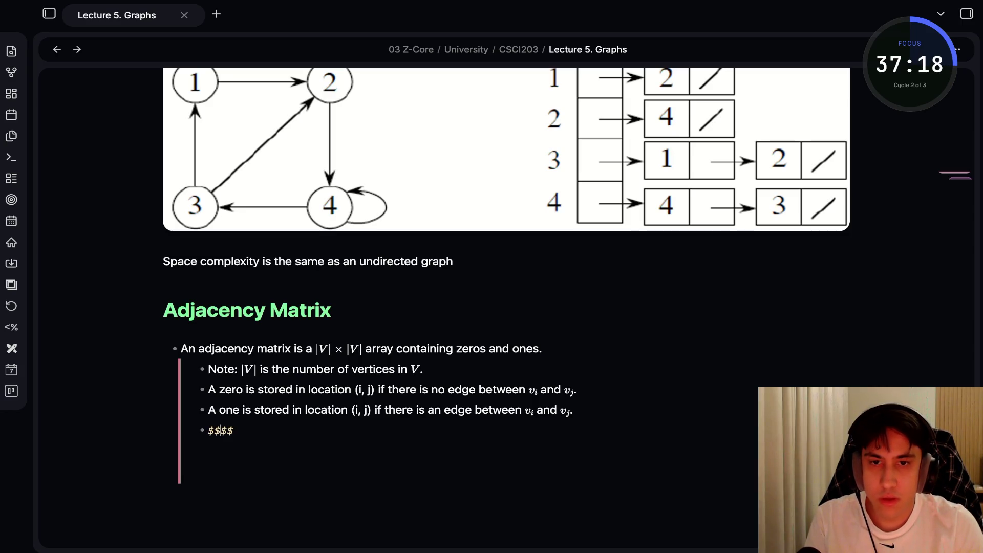
{"action": "type", "text": "|V"}
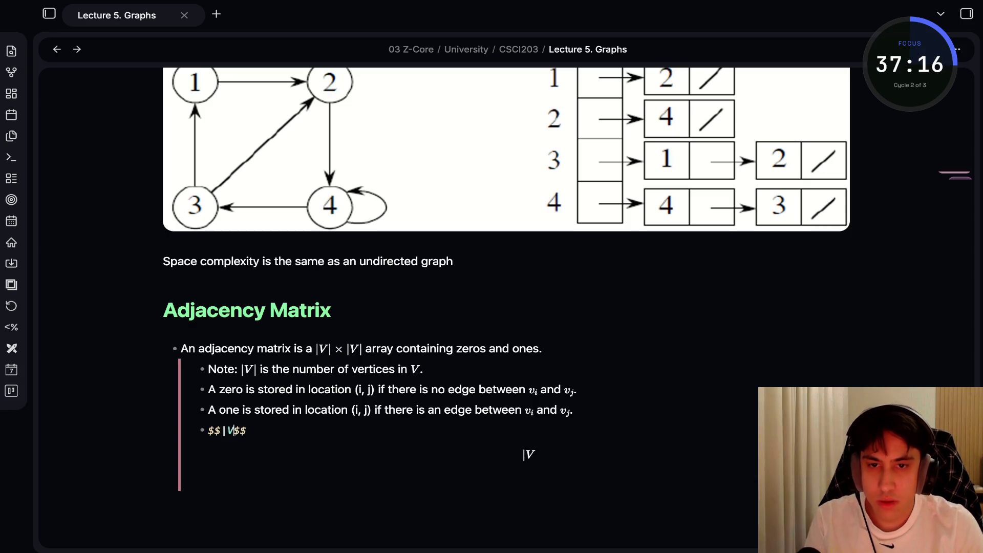
{"action": "type", "text": "| \\"}
{"action": "type", "text": "times |"}
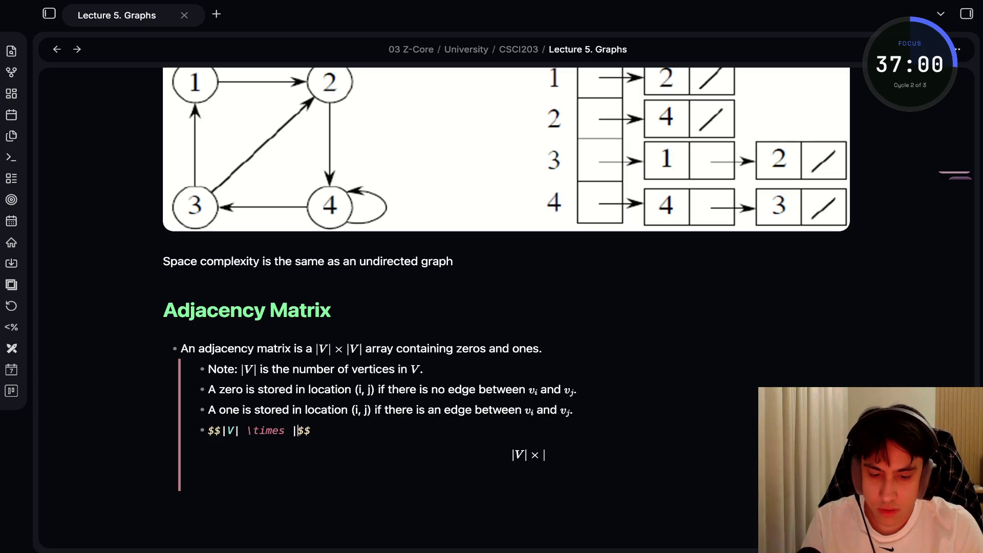
{"action": "type", "text": "V| {plaintext"}
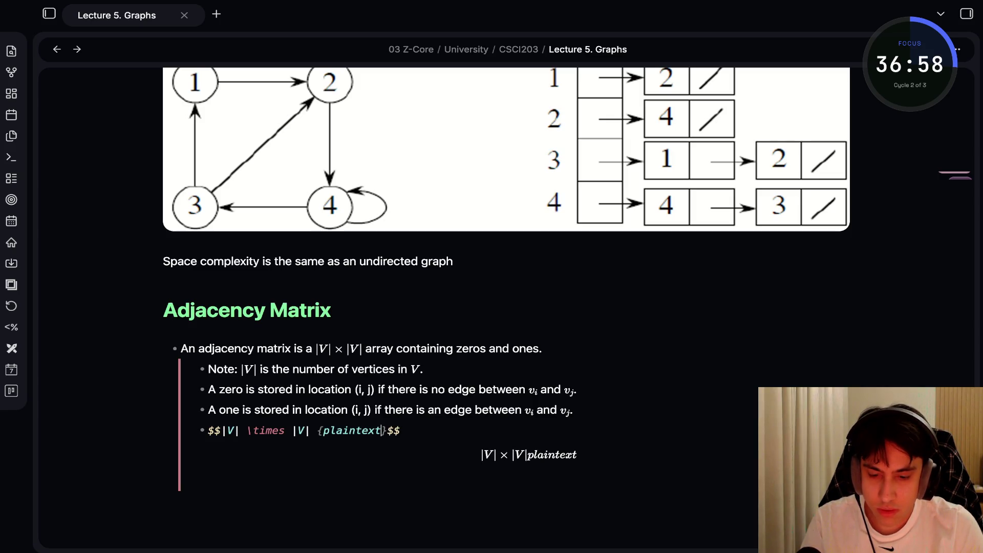
{"action": "key", "text": "ctrl+BackSpace"}
{"action": "key", "text": "BackSpace"}
{"action": "type", "text": "\\p"}
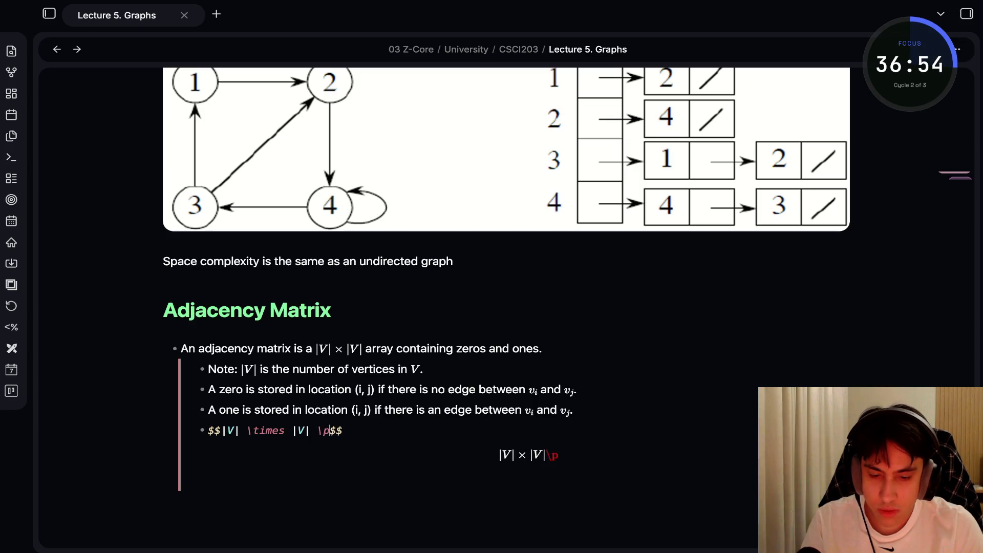
{"action": "type", "text": "laintext()"}
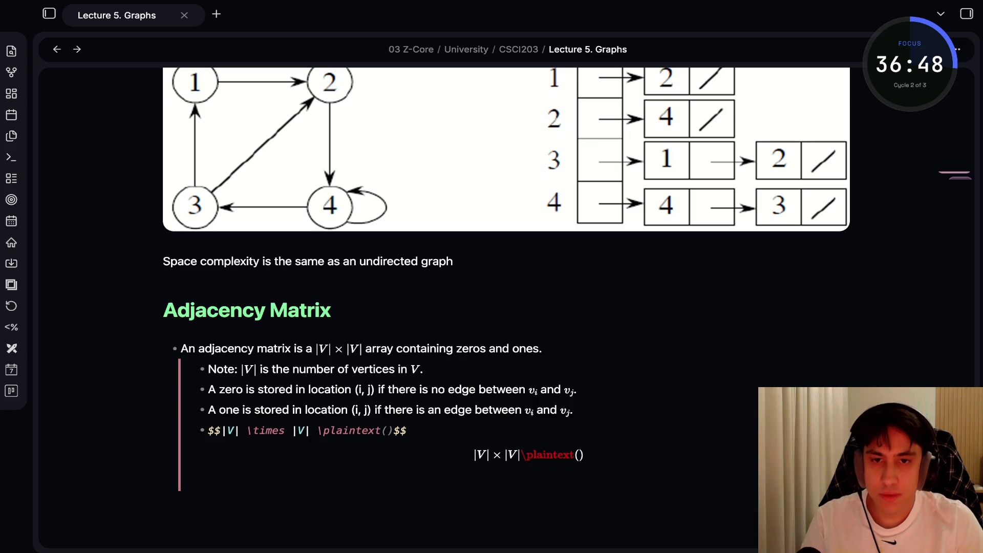
{"action": "key", "text": "BackSpace"}
{"action": "type", "text": "("}
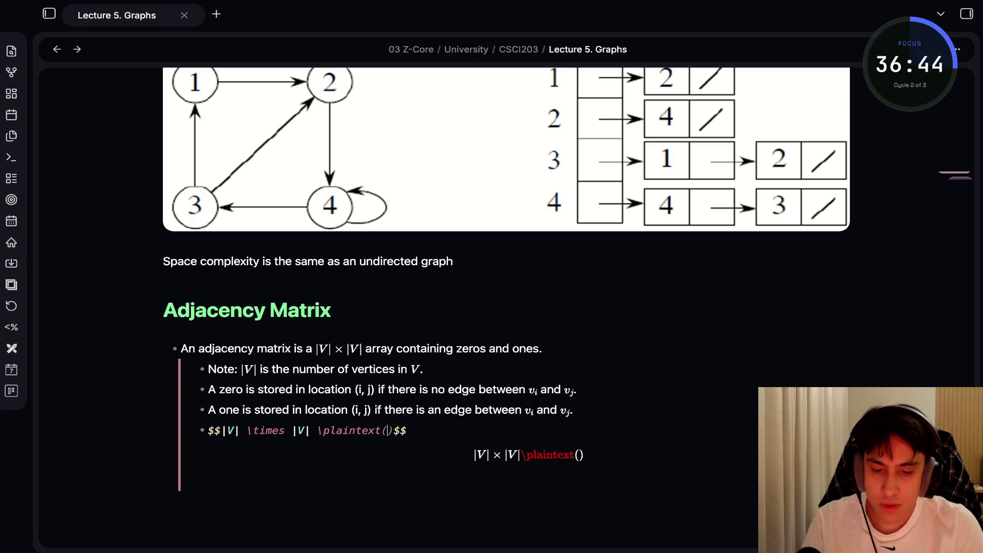
{"action": "type", "text": "matrix"}
Turn the matrix label into \text{matrix} with braces.
{"action": "left_click_drag", "start_coordinate": [446, 430], "coordinate": [162, 430]}
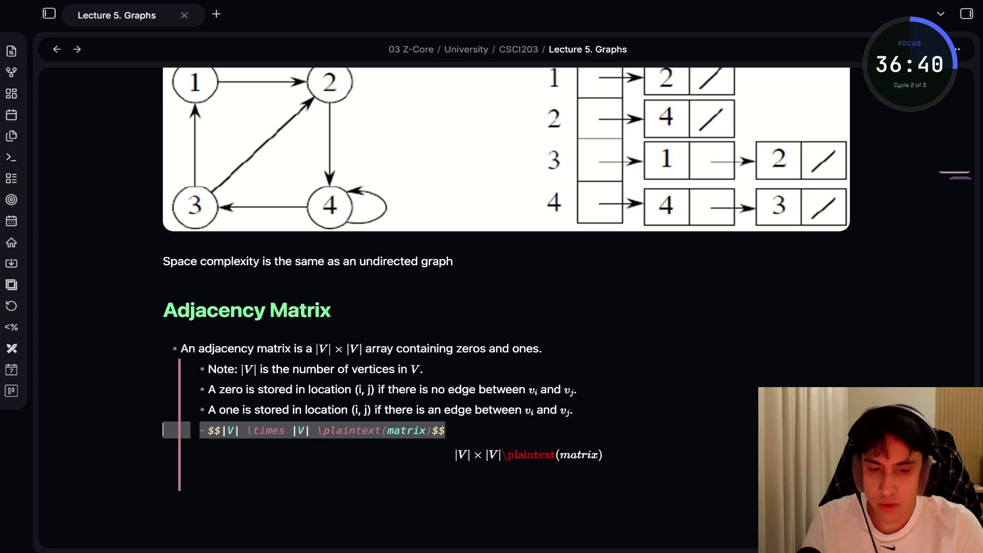
{"action": "key", "text": "BackSpace"}
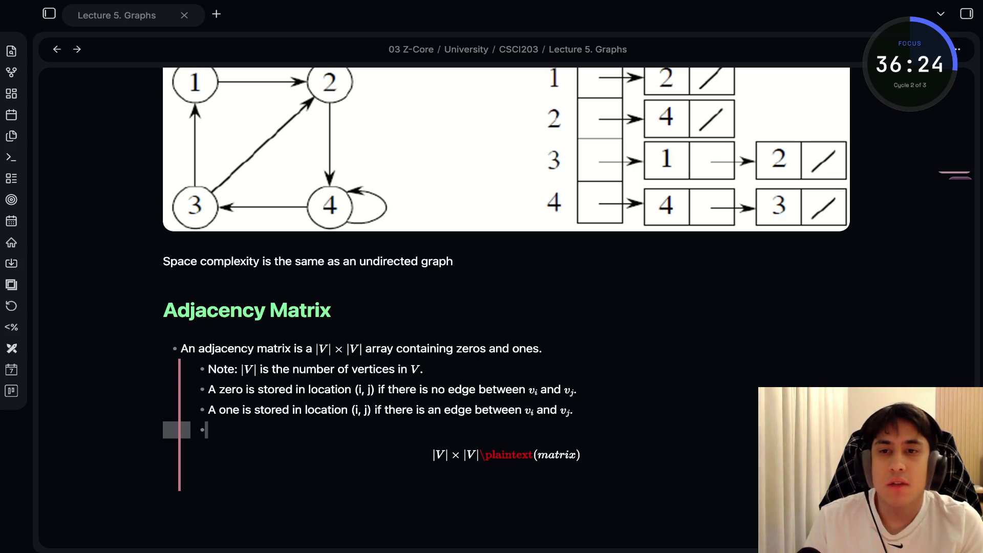
{"action": "key", "text": "Right"}
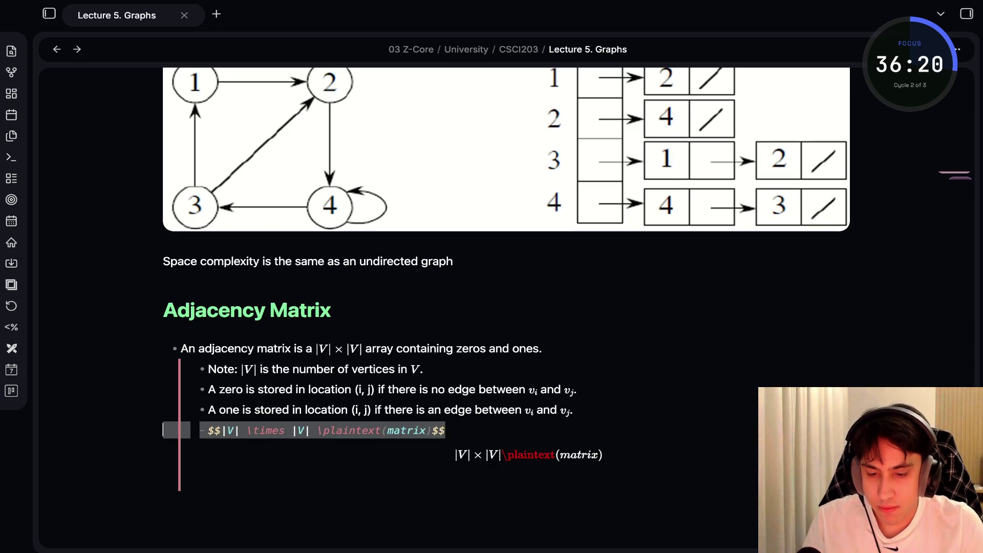
{"action": "left_click", "coordinate": [355, 430]}
{"action": "key", "text": "BackSpace"}
{"action": "key", "text": "BackSpace"}
{"action": "key", "text": "BackSpace"}
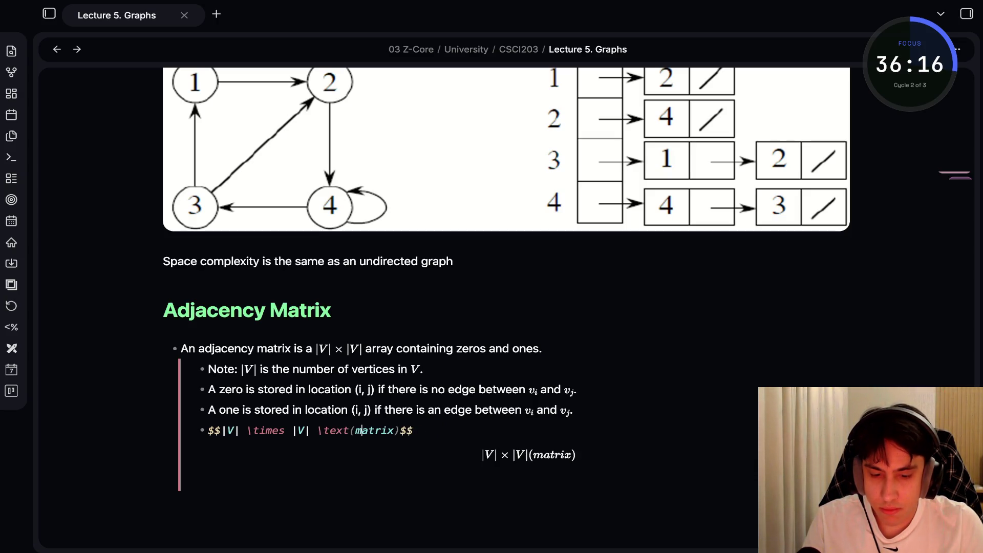
{"action": "key", "text": "BackSpace"}
{"action": "type", "text": "{"}
{"action": "key", "text": "Right"}
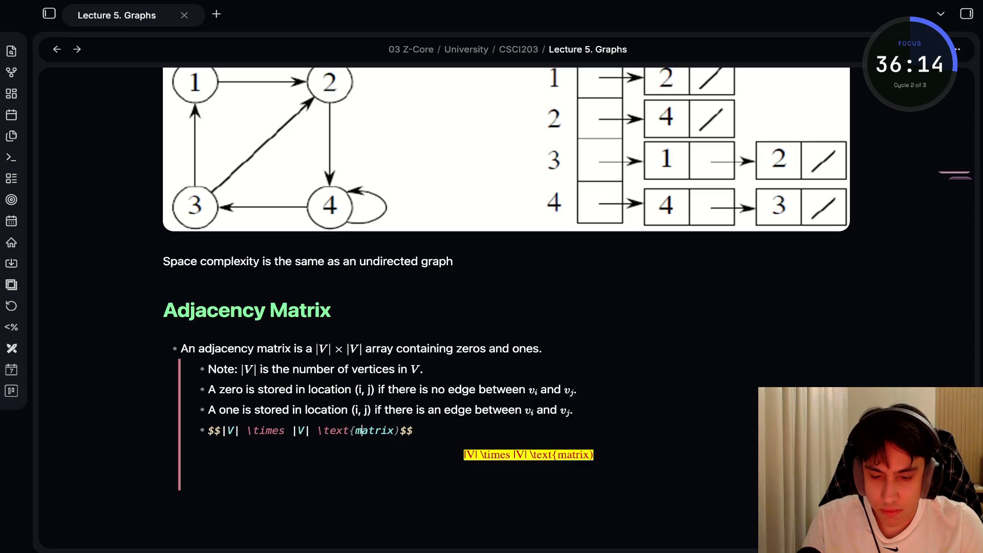
{"action": "key", "text": "Right"}
{"action": "key", "text": "Right"}
{"action": "key", "text": "Right"}
{"action": "key", "text": "BackSpace"}
{"action": "type", "text": "}"}
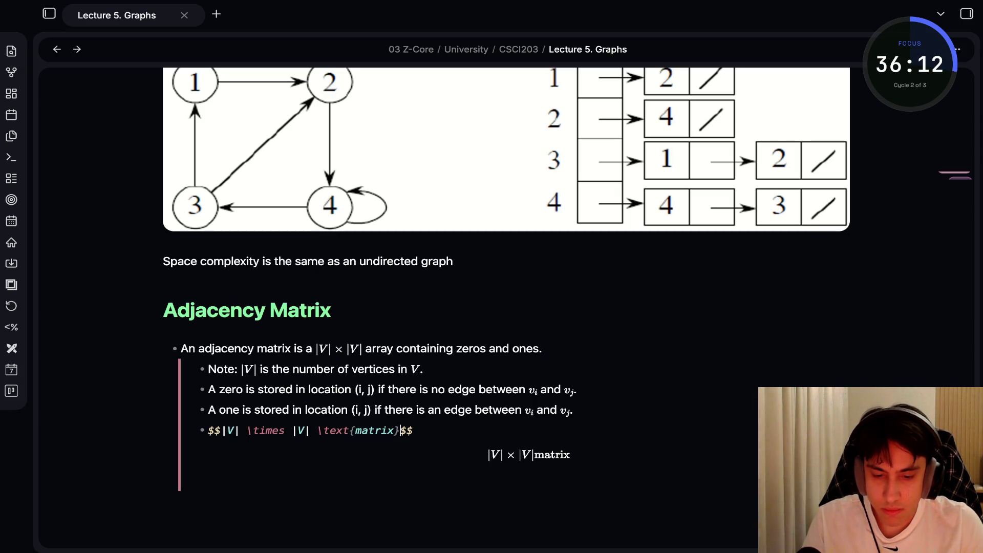
Add \ spacing around the label and append A = (a_{ij}) to the equation.
{"action": "left_click", "coordinate": [369, 431]}
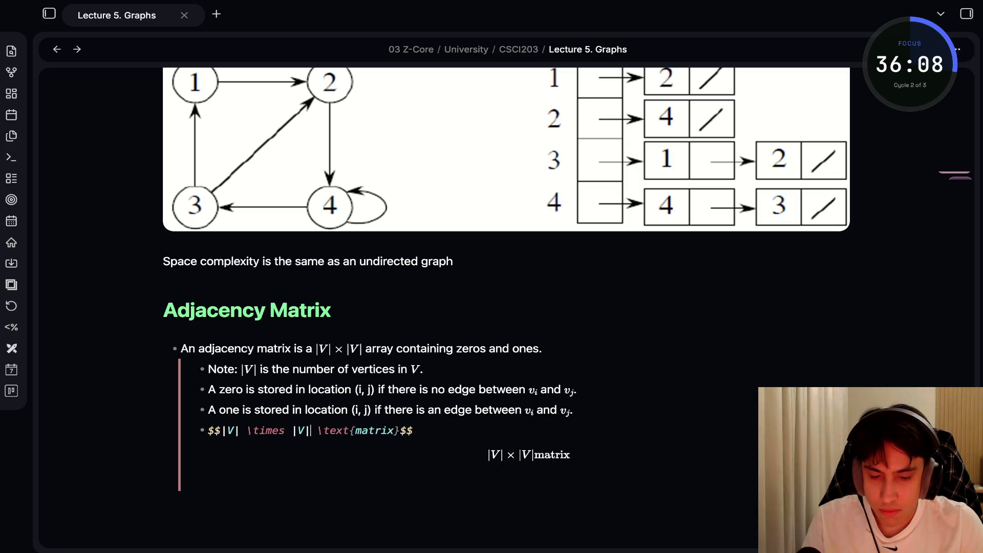
{"action": "type", "text": "\\"}
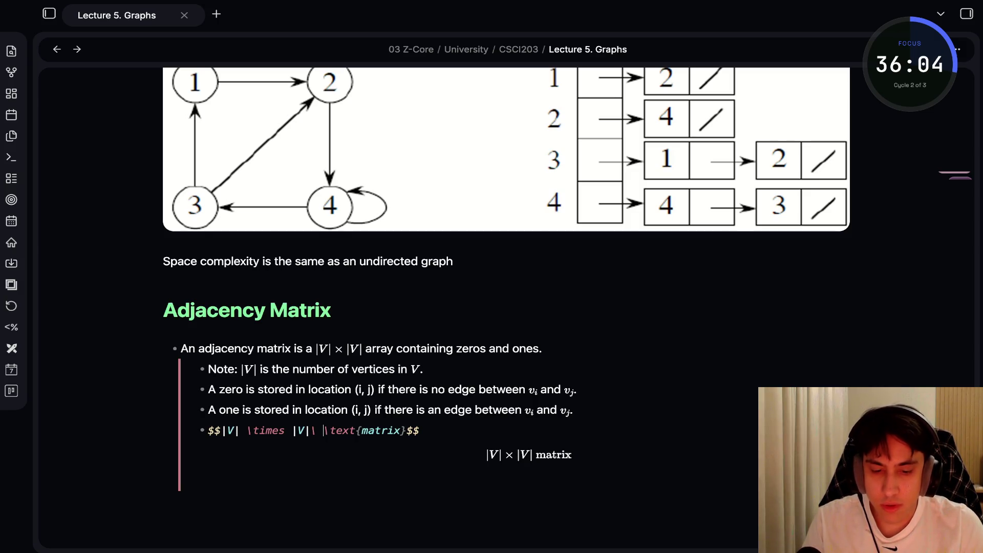
{"action": "left_click", "coordinate": [406, 430]}
{"action": "type", "text": "\\ A"}
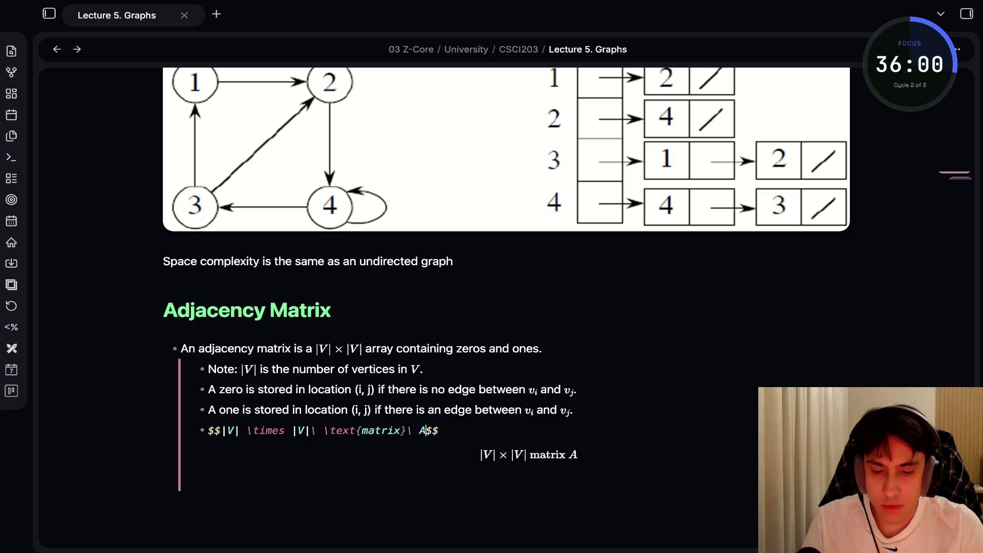
{"action": "type", "text": " = (a_{i"}
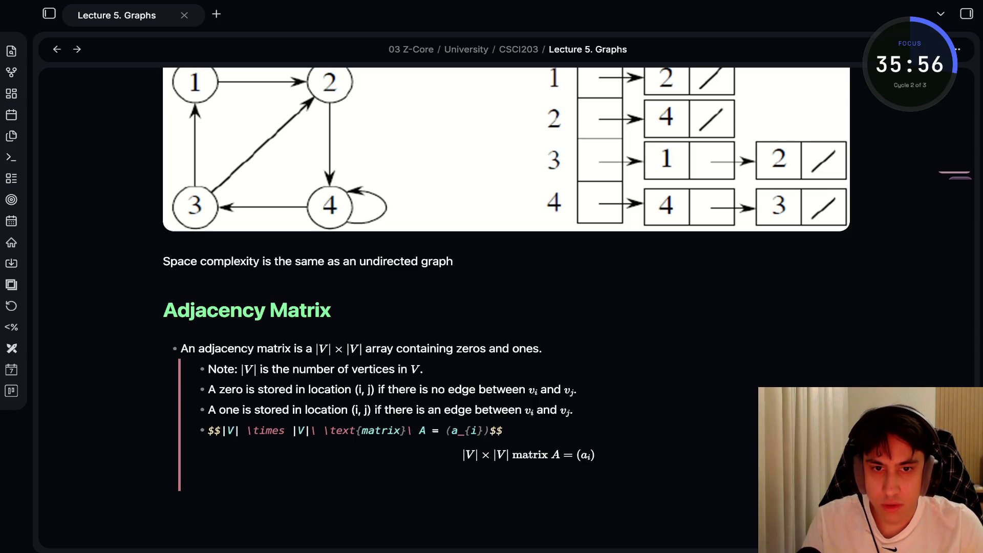
{"action": "type", "text": "j"}
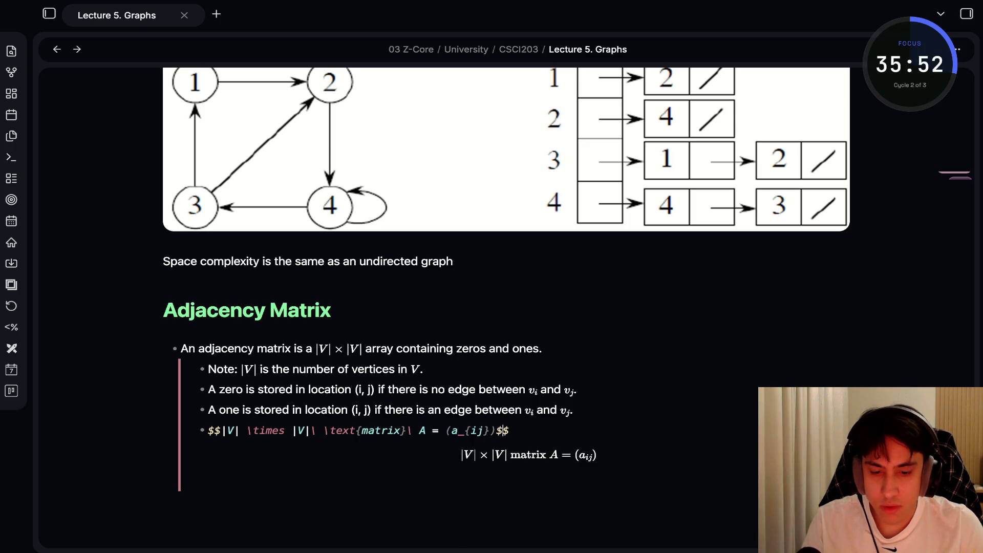
Close the math block and move the cursor below the equation.
{"action": "left_click", "coordinate": [509, 430]}
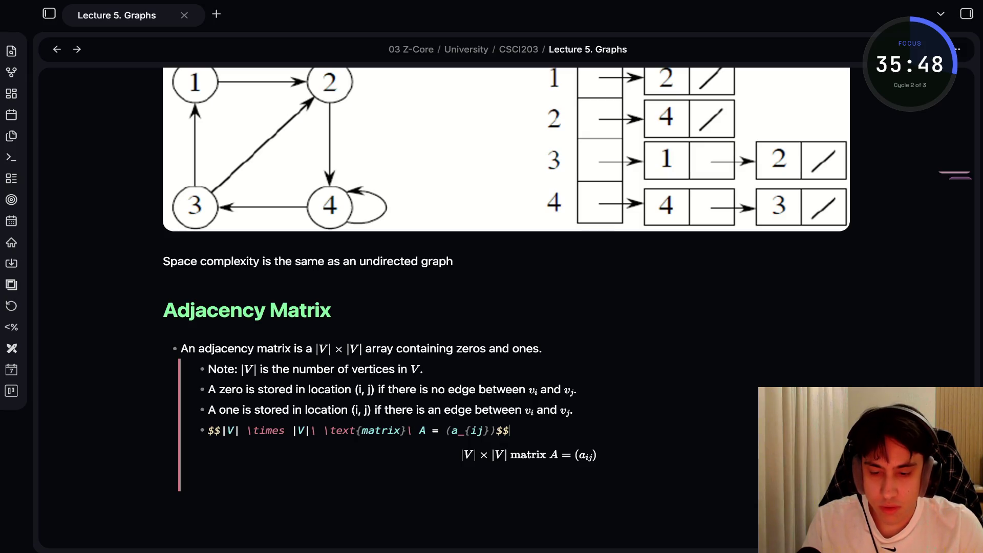
{"action": "key", "text": "Return"}
{"action": "type", "text": "$$"}
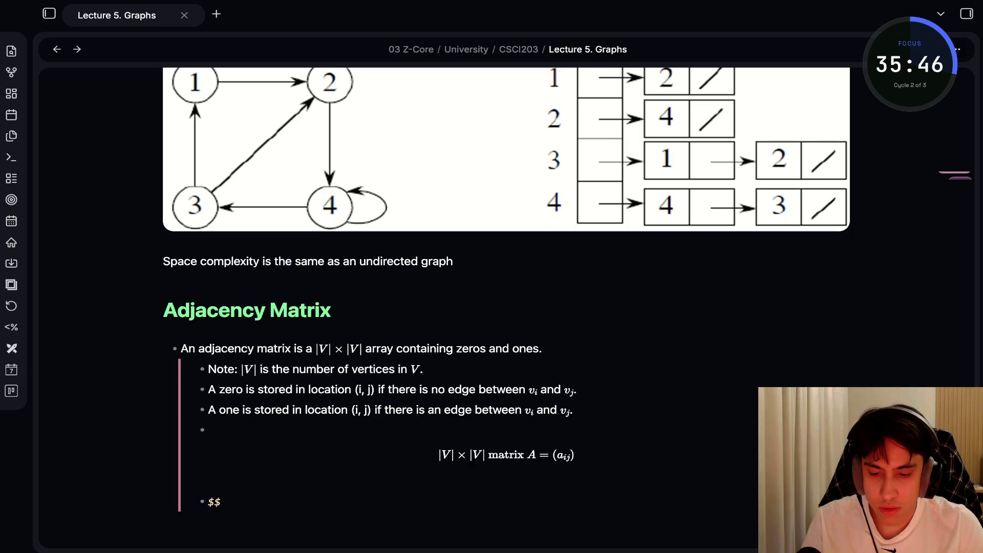
{"action": "key", "text": "BackSpace"}
{"action": "key", "text": "BackSpace"}
{"action": "key", "text": "BackSpace"}
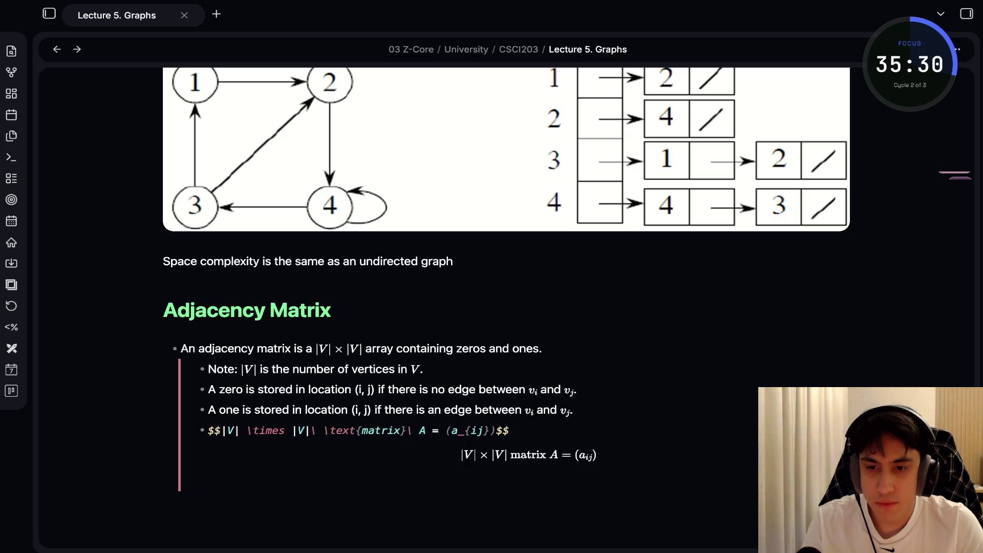
{"action": "key", "text": "alt+Tab"}
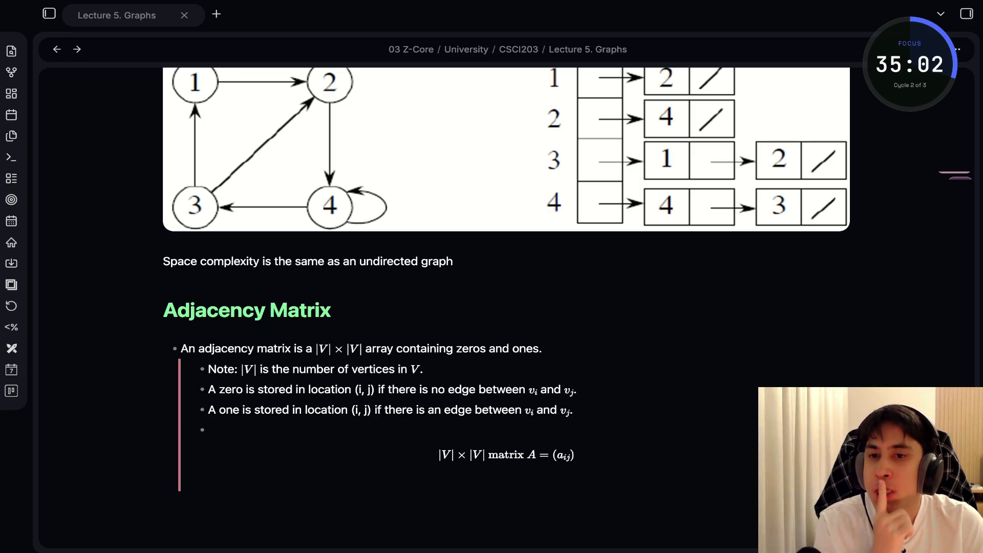
{"action": "key", "text": "Up"}
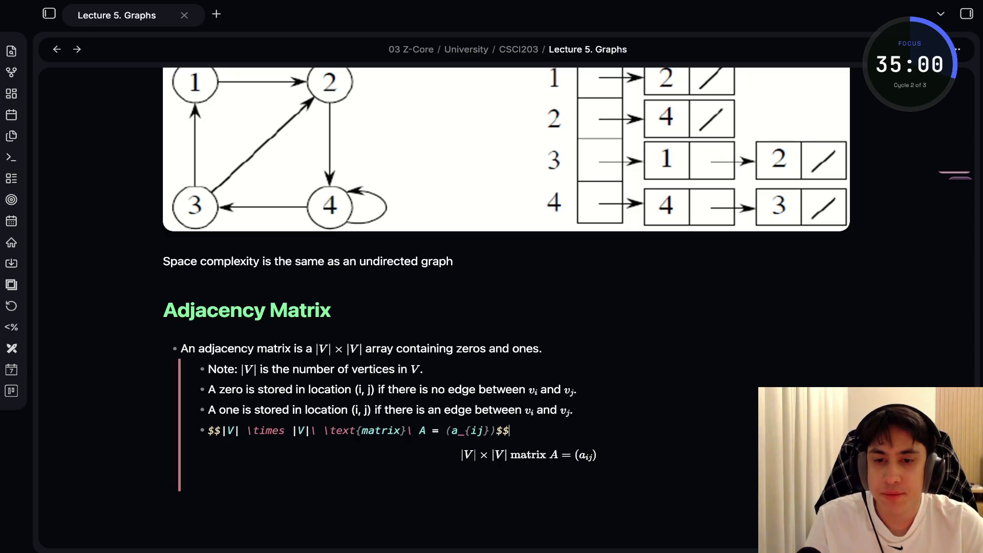
{"action": "key", "text": "Down"}
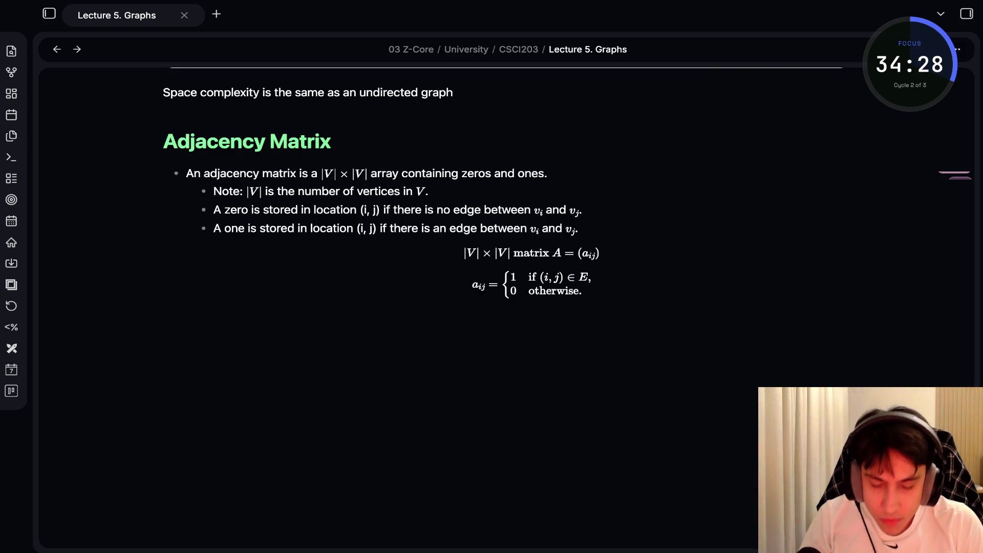
Place the insertion point on the matrix equation line.
{"action": "left_click", "coordinate": [531, 253]}
Add the bullet 'Note: If G is a non-directed graph, the array is symmetric' with a nested bullet.
{"action": "left_click", "coordinate": [163, 296]}
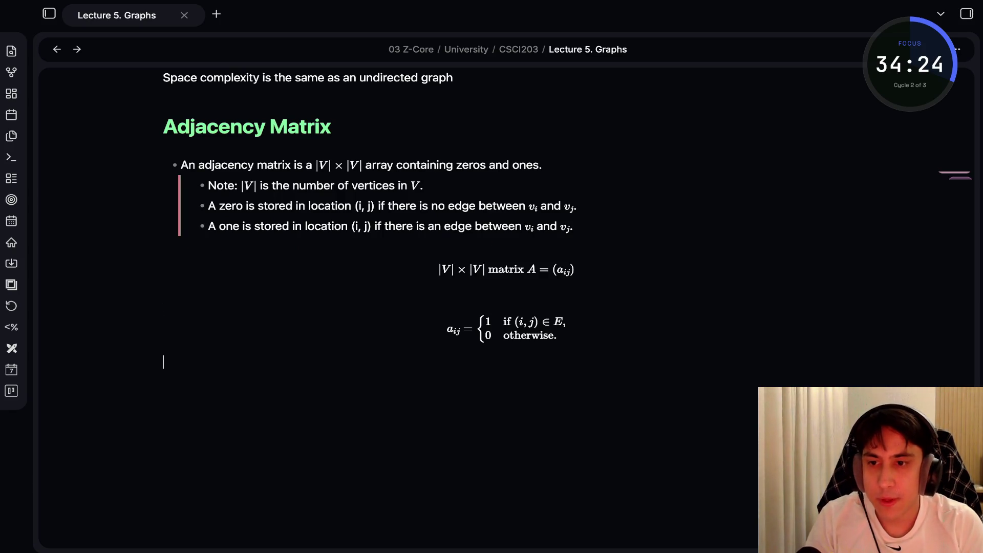
{"action": "type", "text": "- Note"}
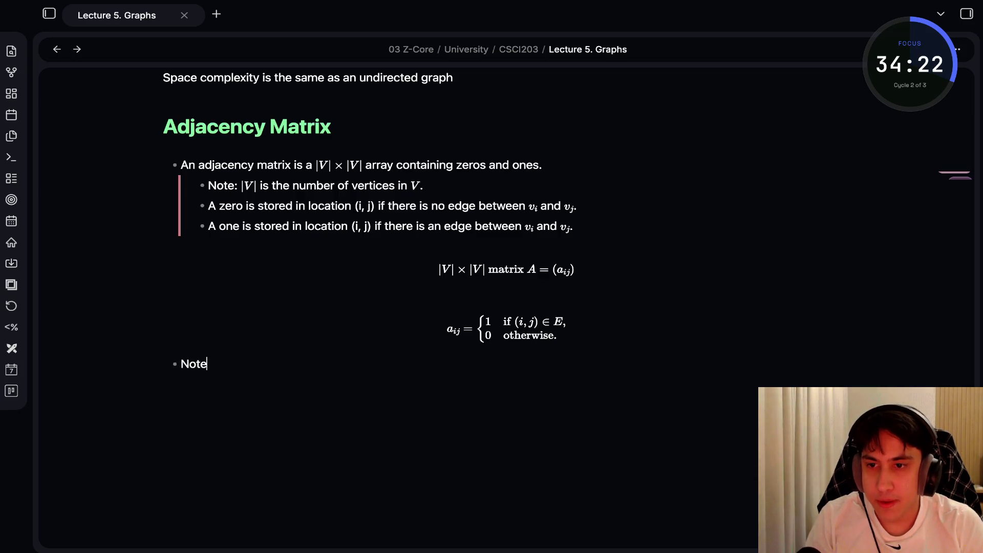
{"action": "type", "text": ": If "}
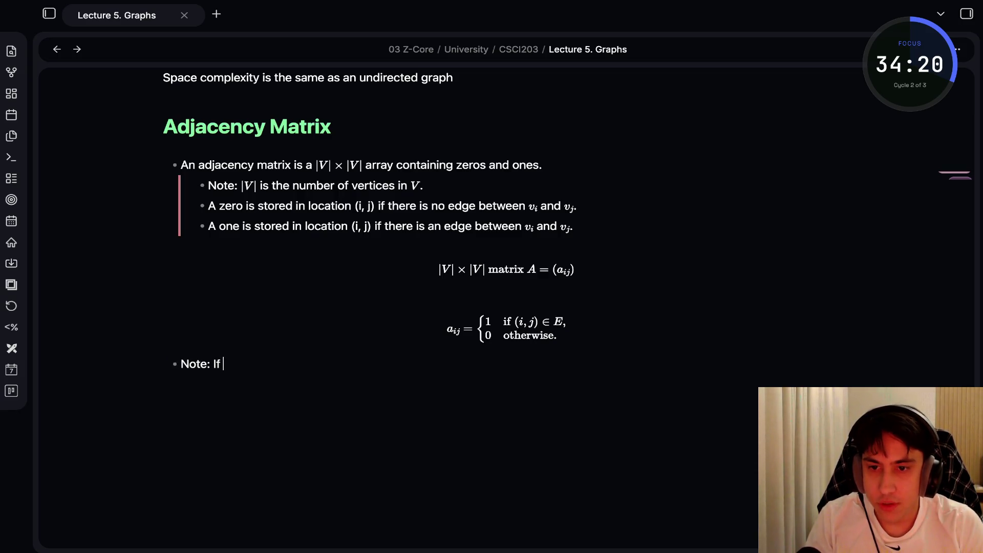
{"action": "type", "text": "G is a non-directed "}
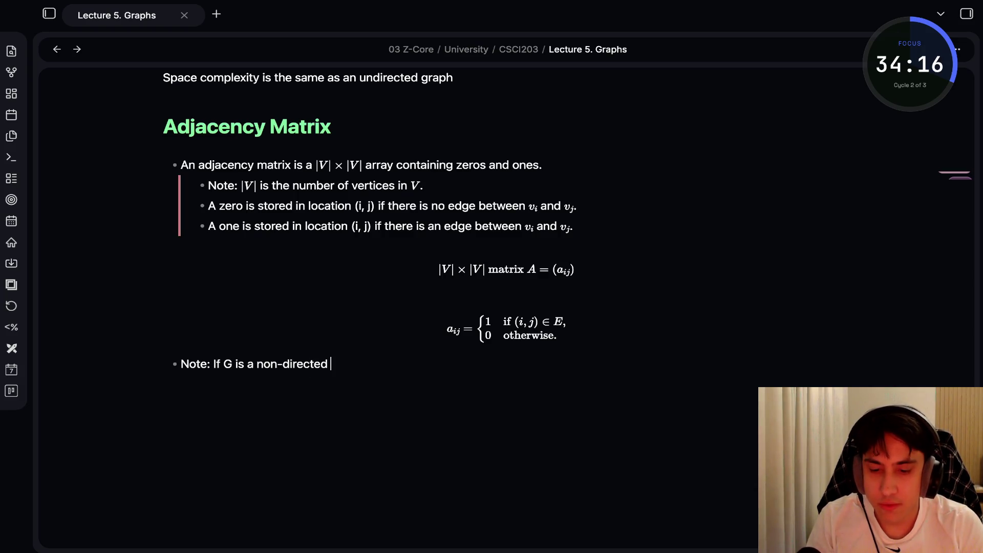
{"action": "type", "text": "graph, the array"}
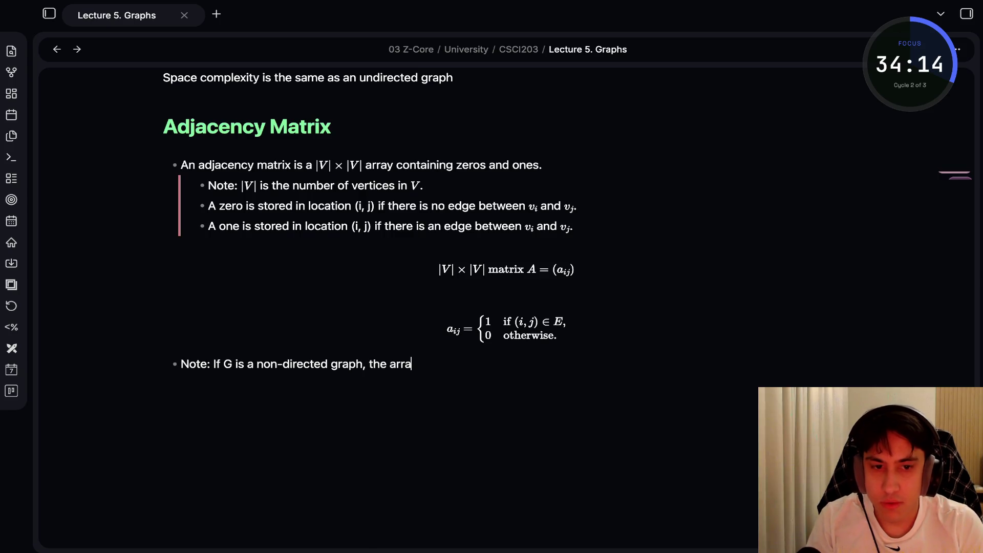
{"action": "type", "text": " is symme"}
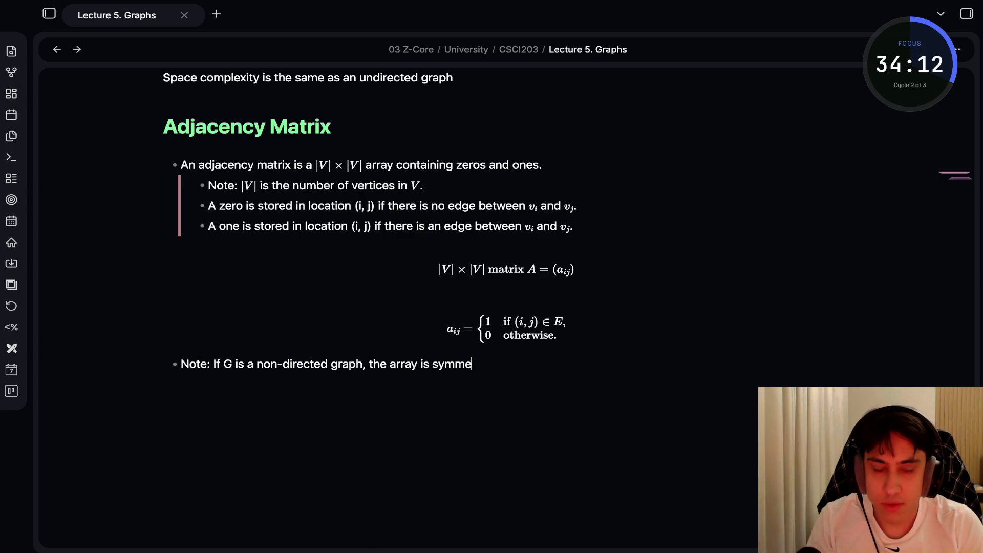
{"action": "type", "text": "tric"}
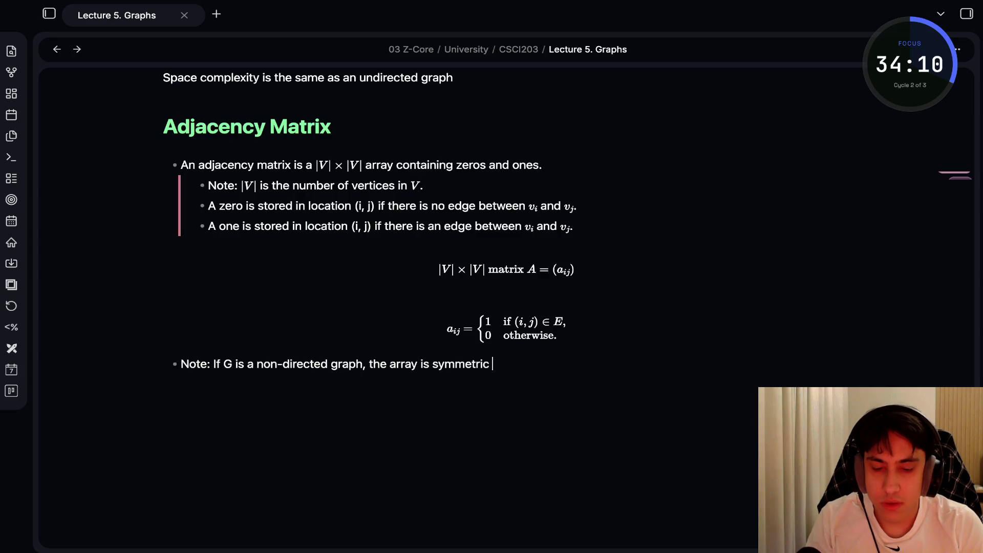
{"action": "key", "text": "Return"}
{"action": "key", "text": "Tab"}
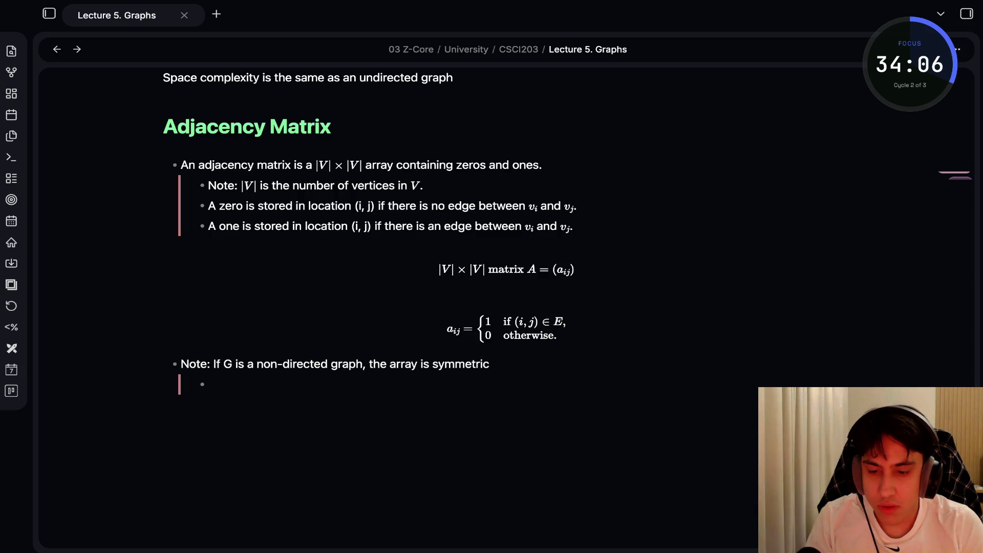
{"action": "key", "text": "shift+Tab"}
{"action": "key", "text": "Tab"}
Write the sub-bullet 'i. e., $a(i, j) = a(j, i)$.' as inline math.
{"action": "type", "text": "i.e"}
{"action": "key", "text": "BackSpace"}
{"action": "key", "text": "BackSpace"}
{"action": "type", "text": "e"}
{"action": "key", "text": "BackSpace"}
{"action": "type", "text": "e."}
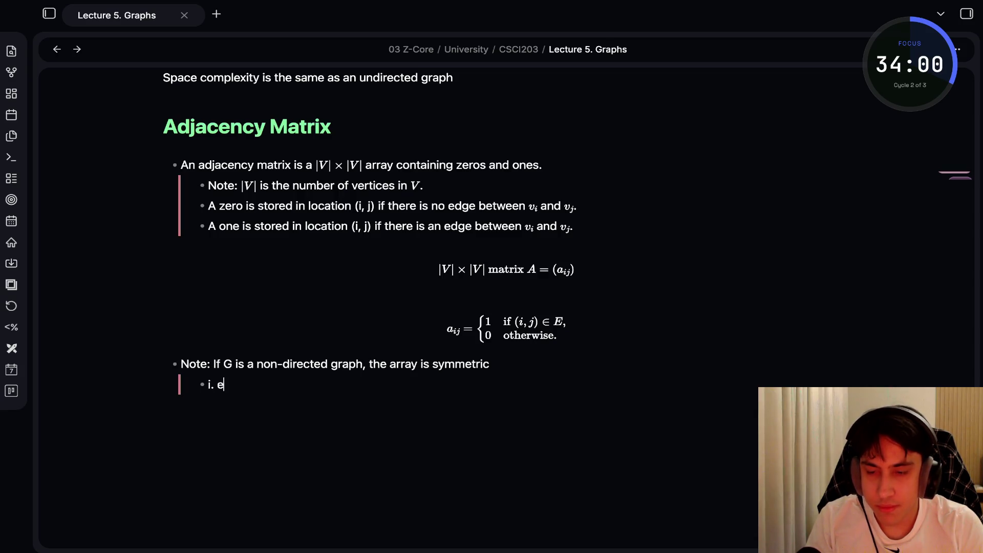
{"action": "key", "text": "BackSpace"}
{"action": "type", "text": ", A("}
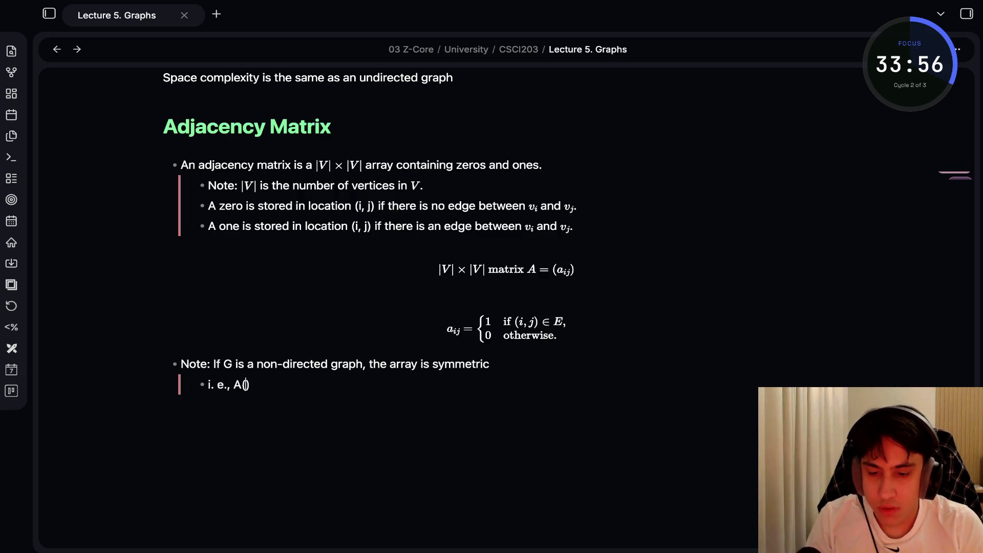
{"action": "key", "text": "BackSpace"}
{"action": "key", "text": "BackSpace"}
{"action": "type", "text": "$a"}
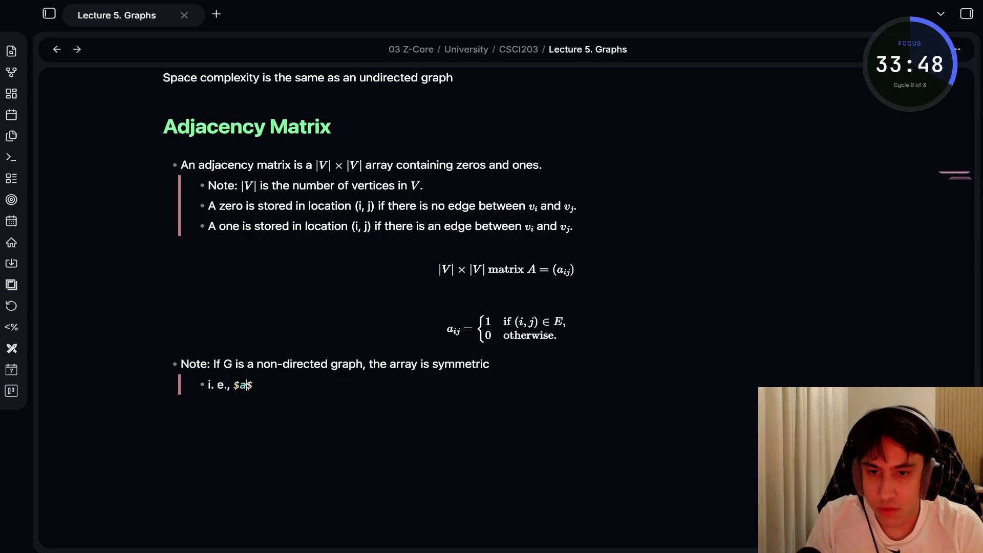
{"action": "type", "text": "(i, j) = a("}
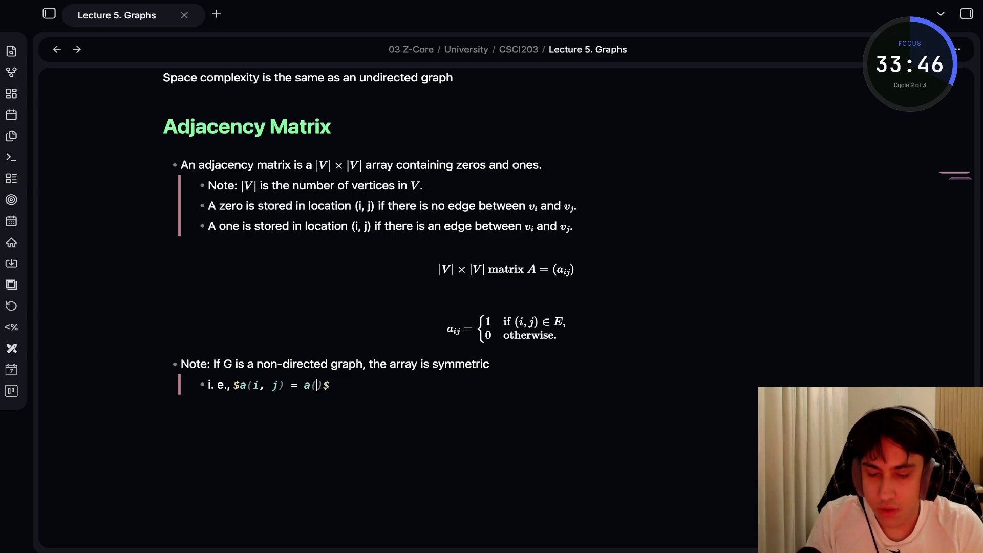
{"action": "type", "text": "j, i)"}
{"action": "key", "text": "Right"}
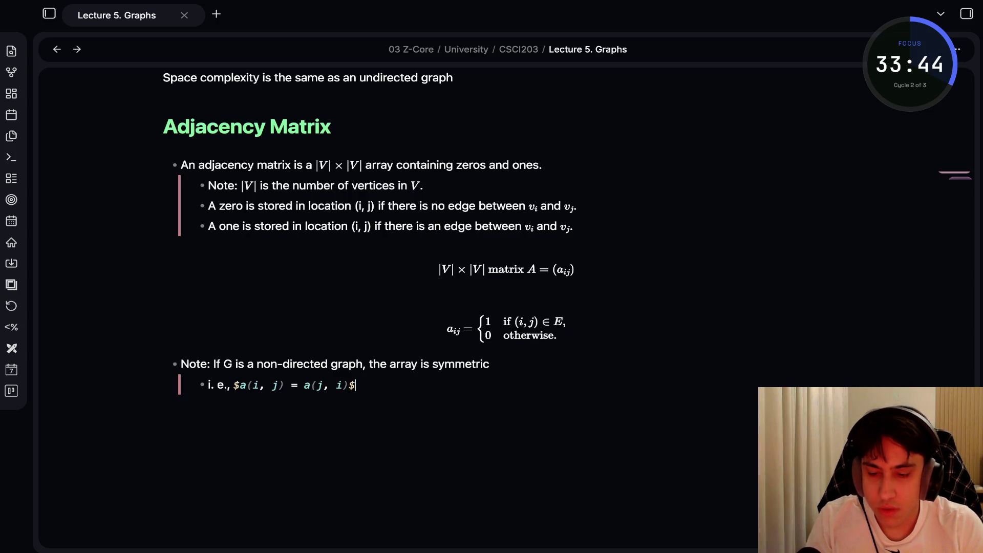
{"action": "type", "text": "."}
Begin a top-level bullet reading 'Space: $\Theta(|'.
{"action": "key", "text": "Return"}
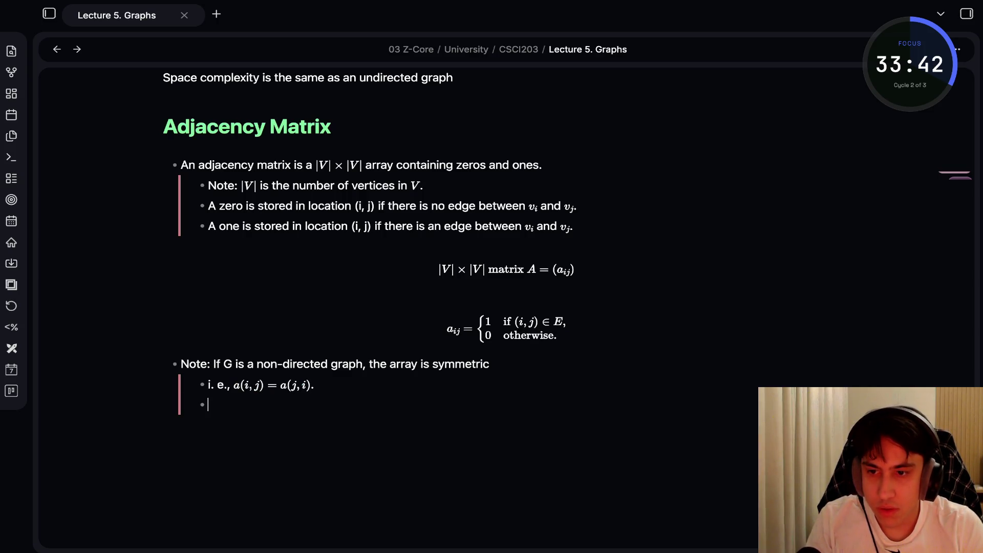
{"action": "key", "text": "shift+Tab"}
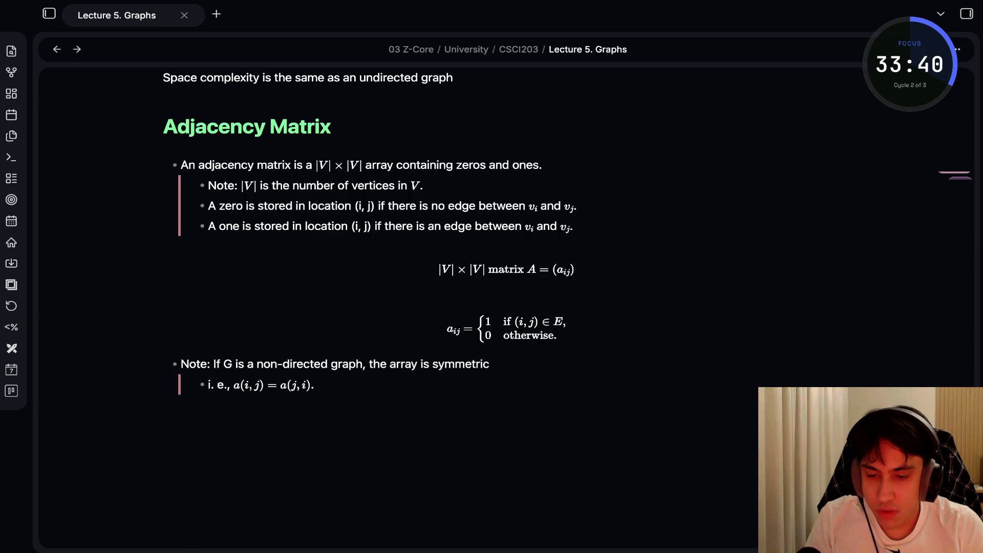
{"action": "type", "text": "- Spa"}
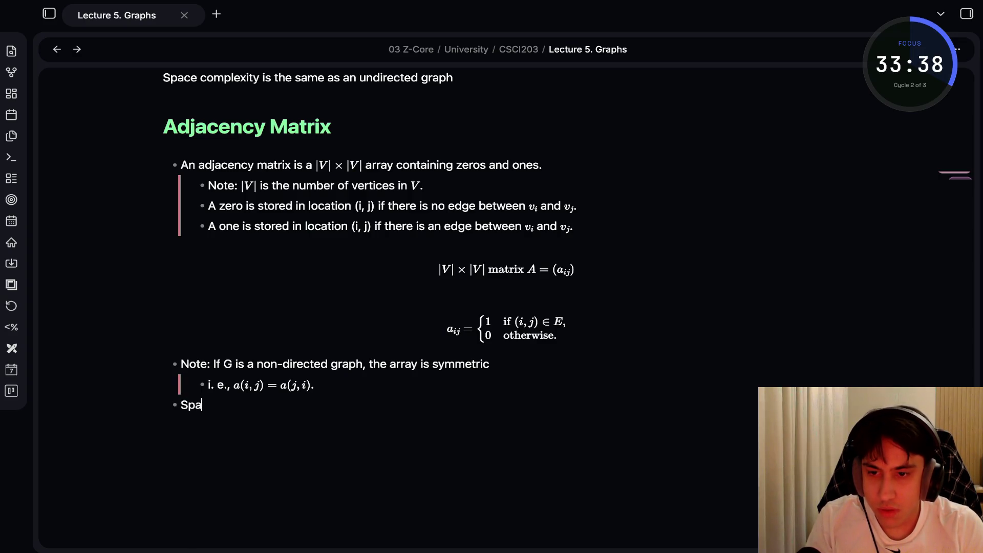
{"action": "type", "text": "ce:"}
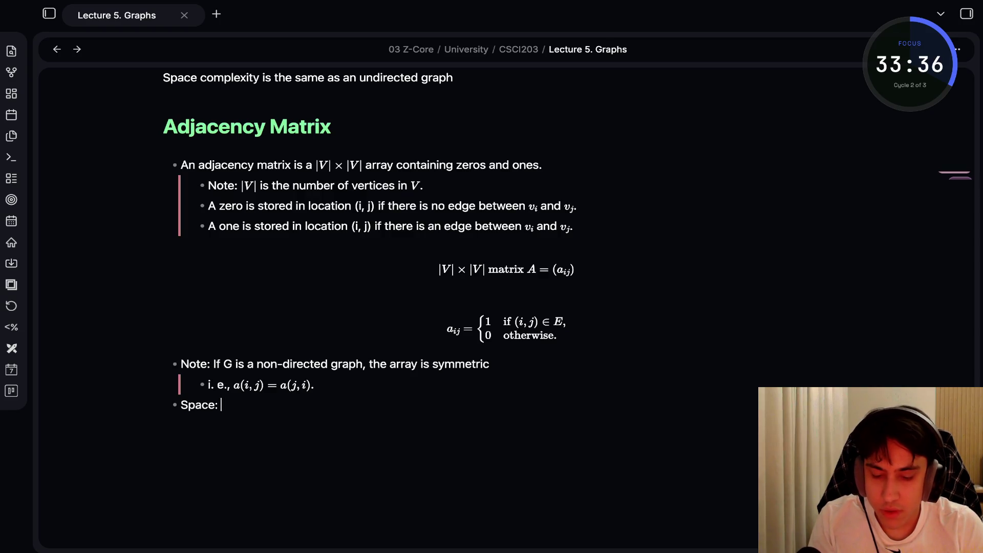
{"action": "type", "text": " $\\Theta(|)$"}
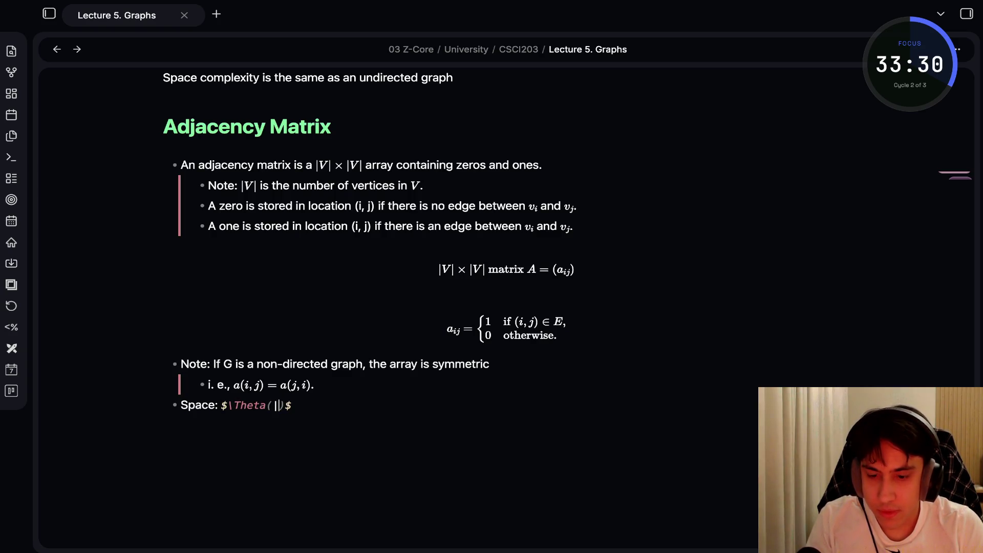
Complete the Space bullet as $\Theta(|V|^2)$ and start a new line.
{"action": "key", "text": "BackSpace"}
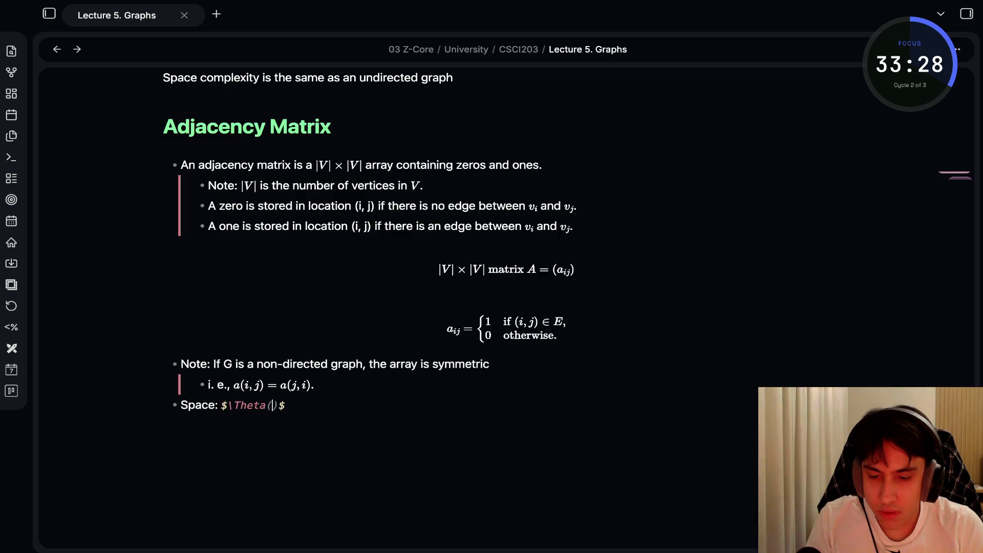
{"action": "type", "text": "|"}
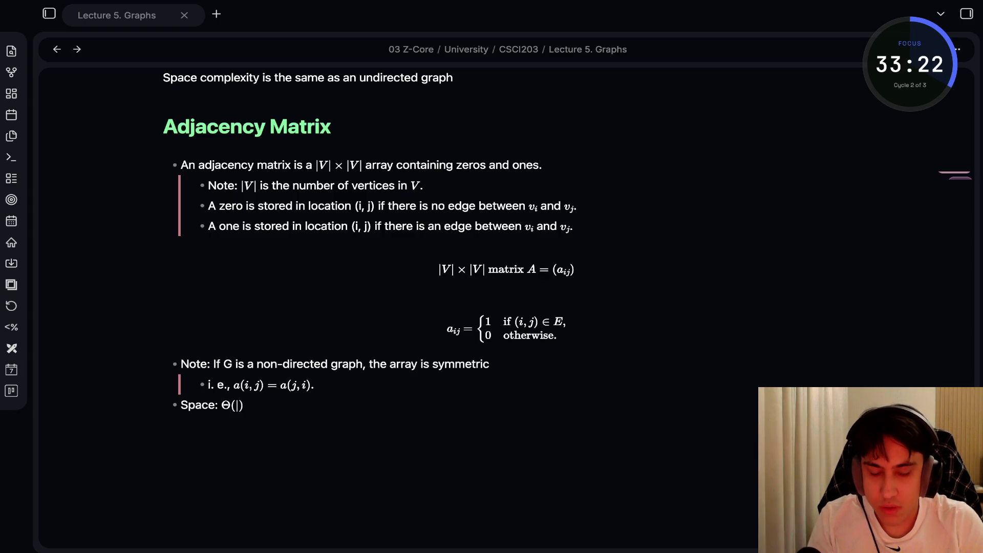
{"action": "left_click", "coordinate": [276, 405]}
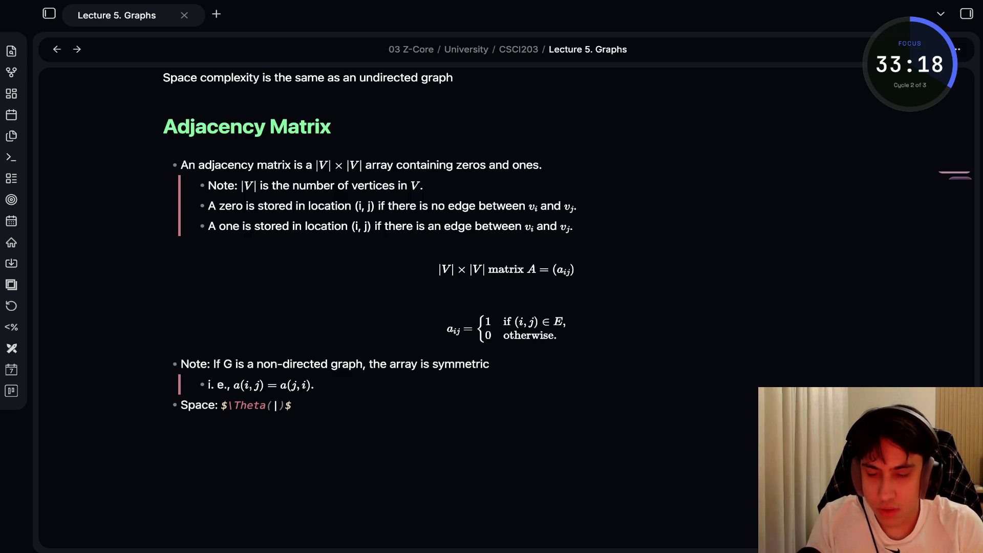
{"action": "type", "text": "V|"}
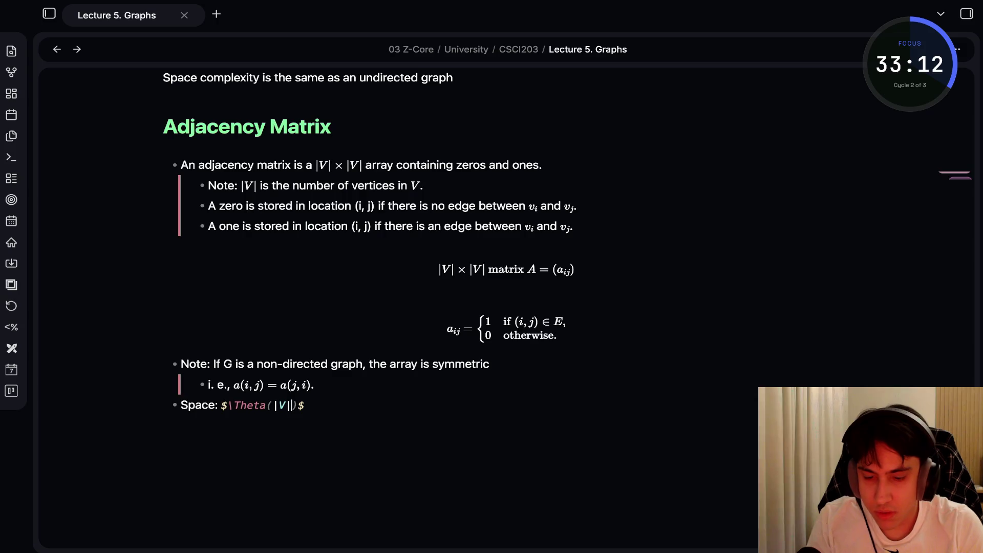
{"action": "type", "text": "^2"}
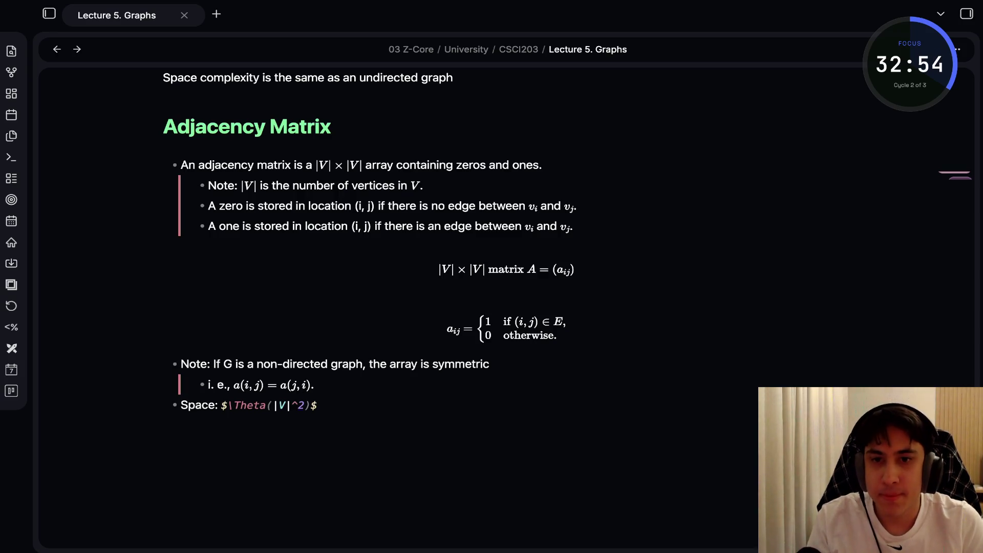
{"action": "key", "text": "Return"}
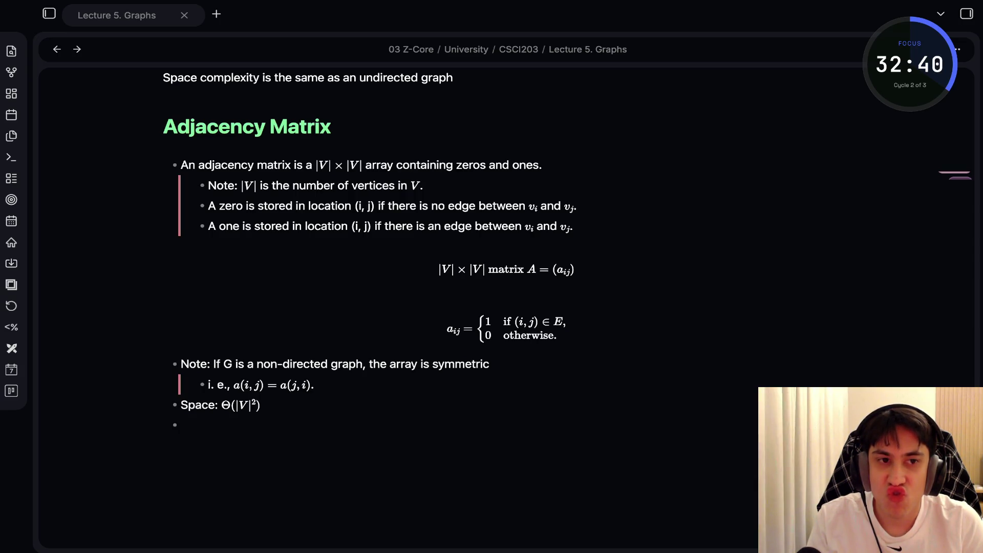
{"action": "key", "text": "alt+Tab"}
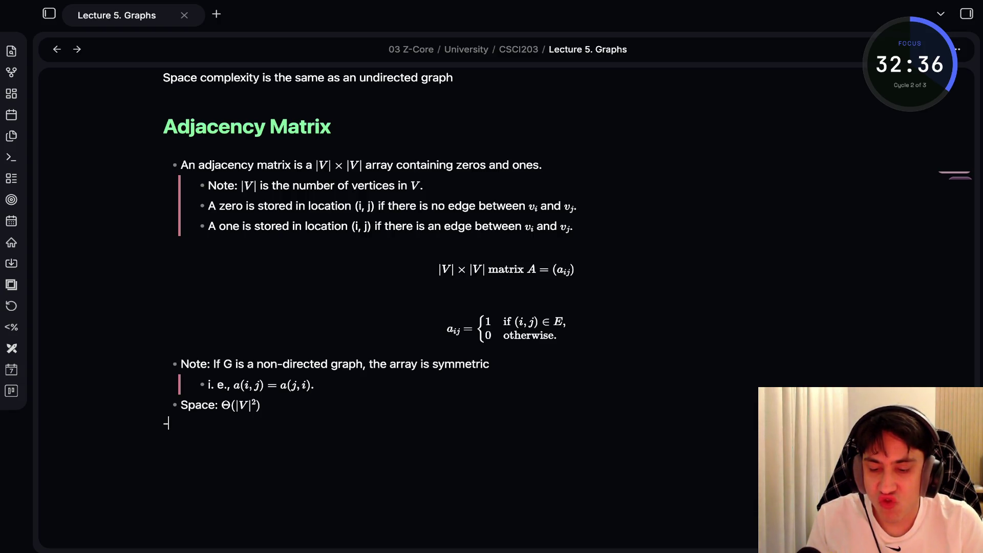
Paste the seven-vertex graph and adjacency matrix image, then begin a ### heading below it.
{"action": "key", "text": "ctrl+v"}
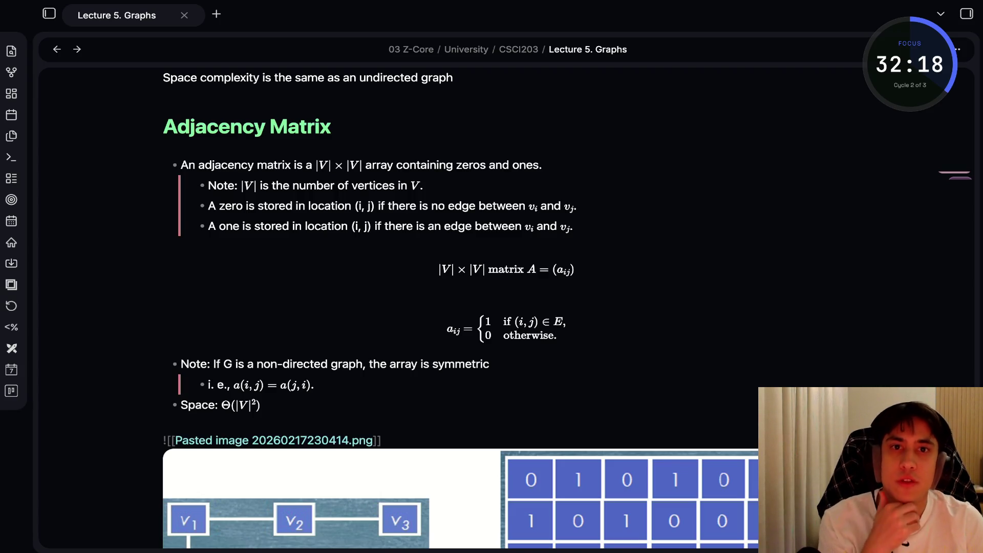
{"action": "scroll", "coordinate": [491, 307], "scroll_direction": "down", "scroll_amount": 6}
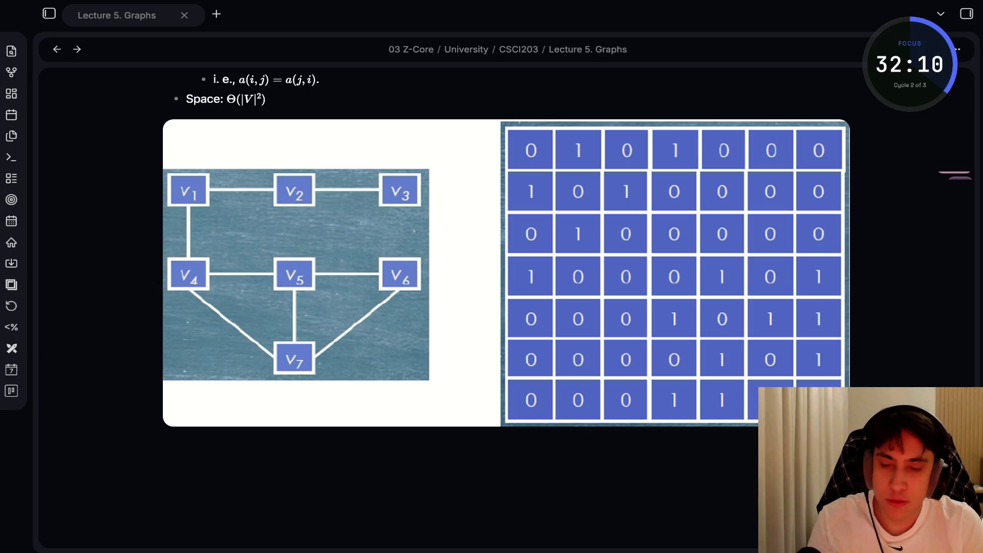
{"action": "left_click", "coordinate": [163, 119]}
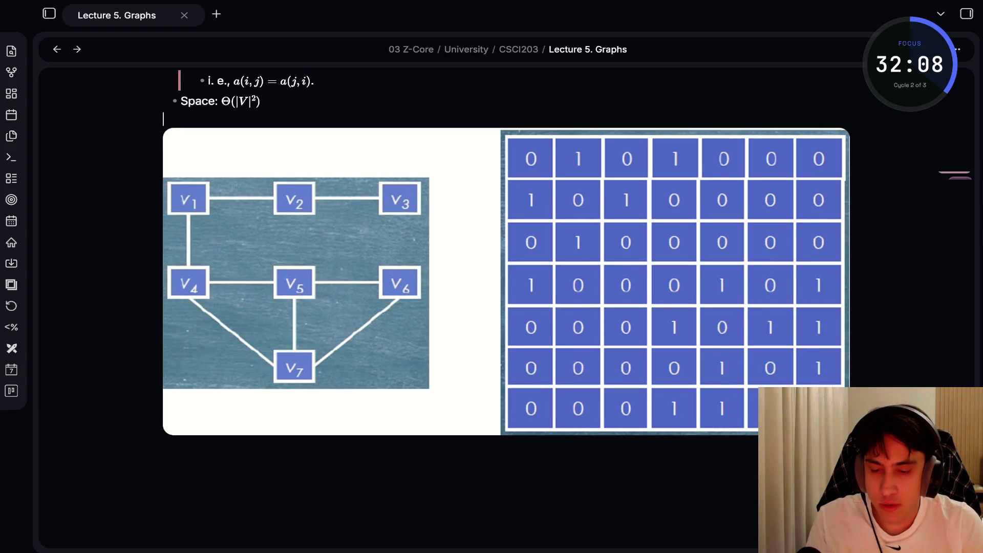
{"action": "key", "text": "Down"}
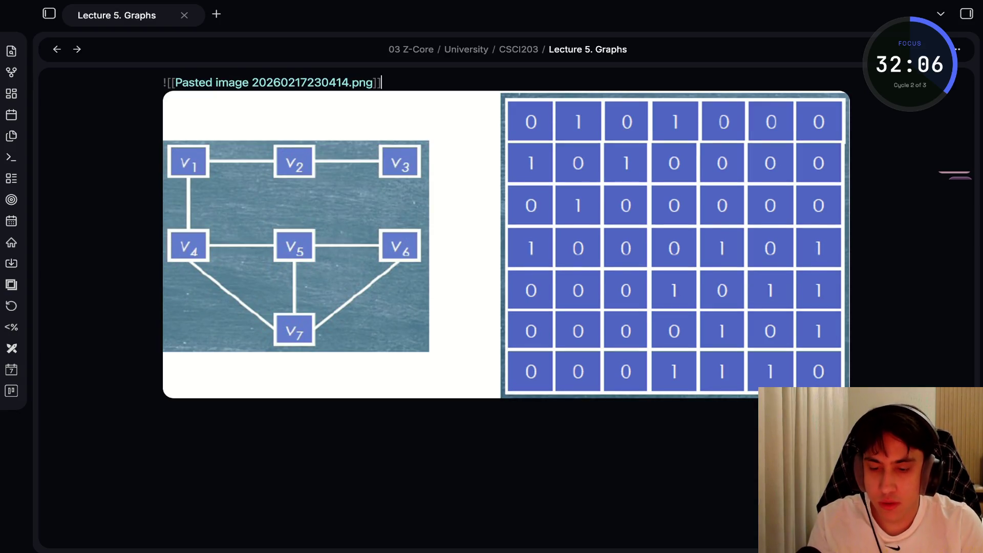
{"action": "key", "text": "Return"}
{"action": "type", "text": "###"}
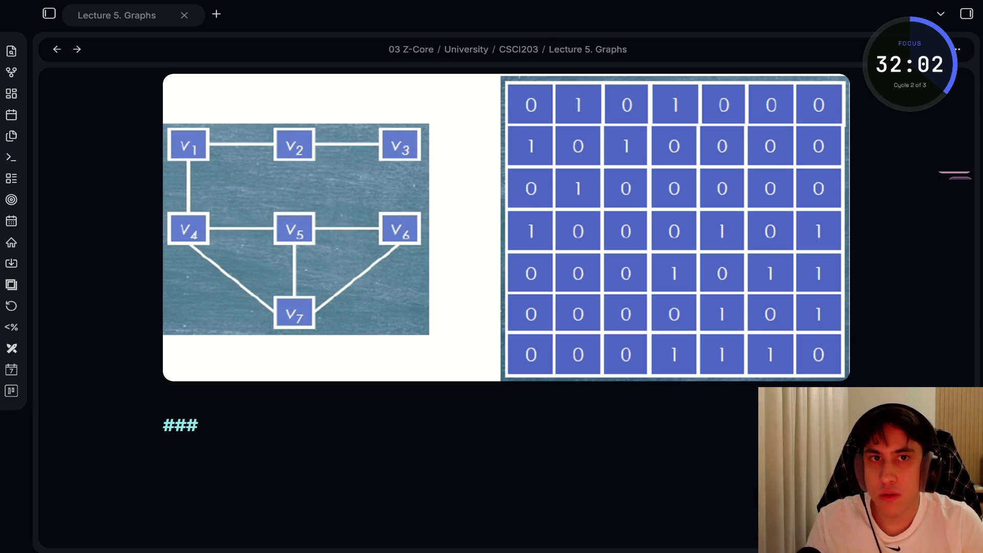
{"action": "key", "text": "alt+Tab"}
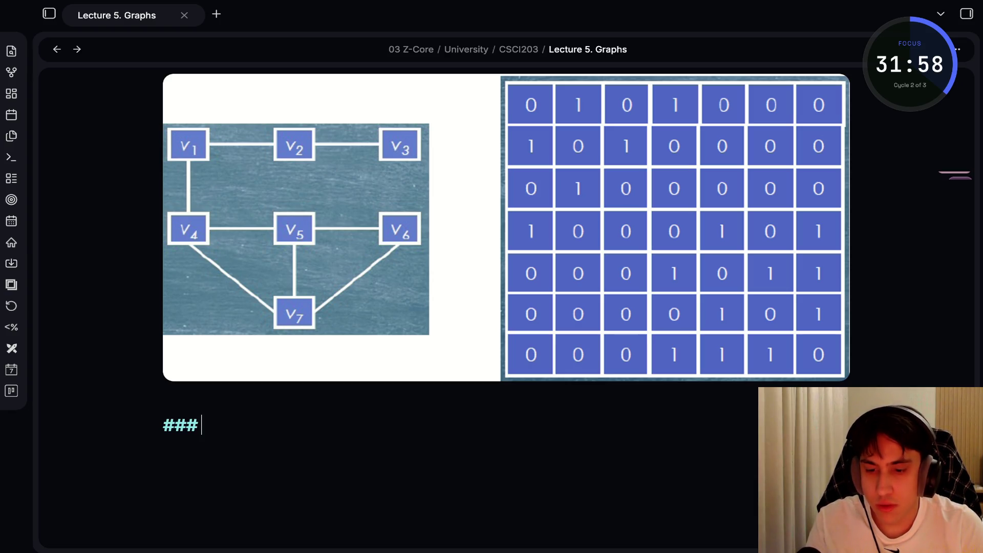
Type the level-3 heading 'Graph representation using Dictionaries in python (directed graph)' and start a line below.
{"action": "type", "text": "Graph"}
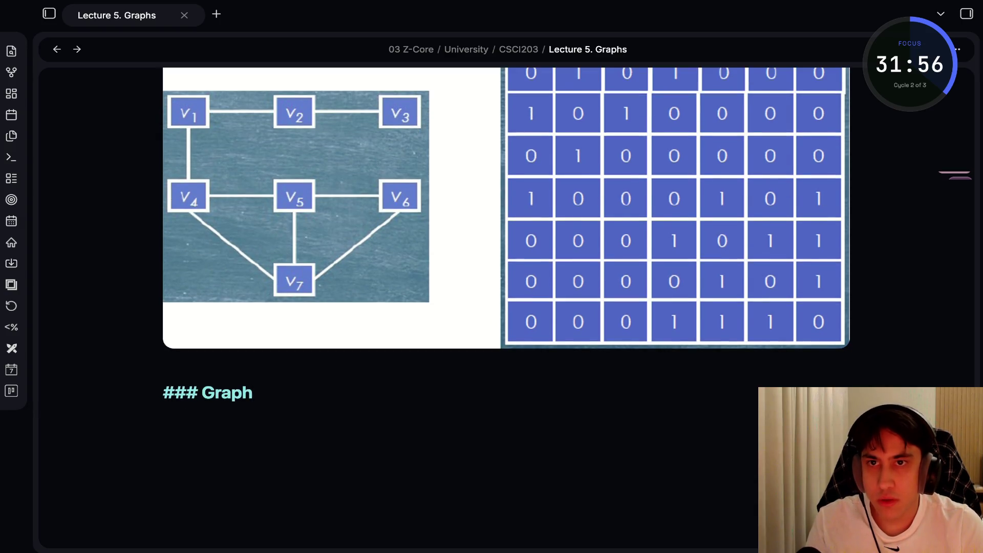
{"action": "type", "text": " representat"}
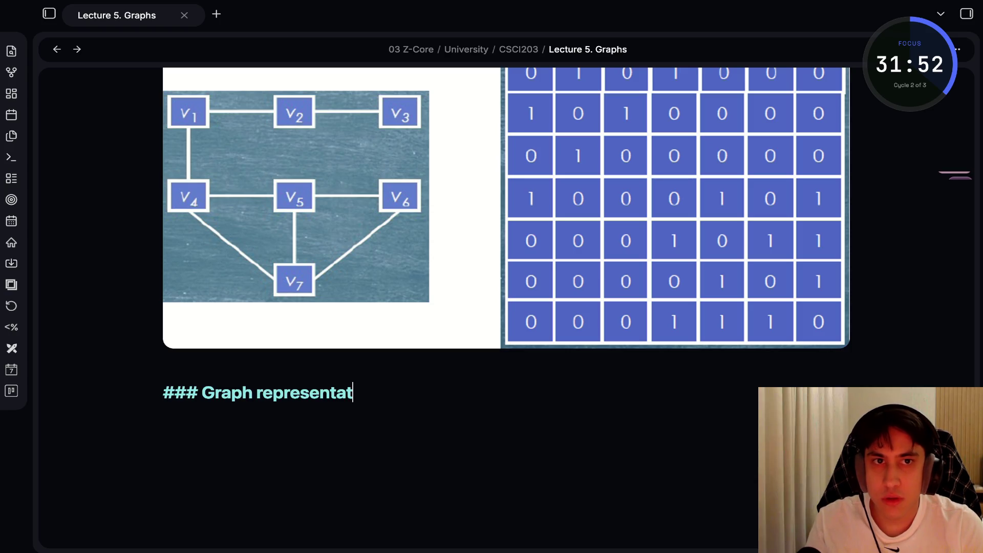
{"action": "type", "text": "ion using Dictionar"}
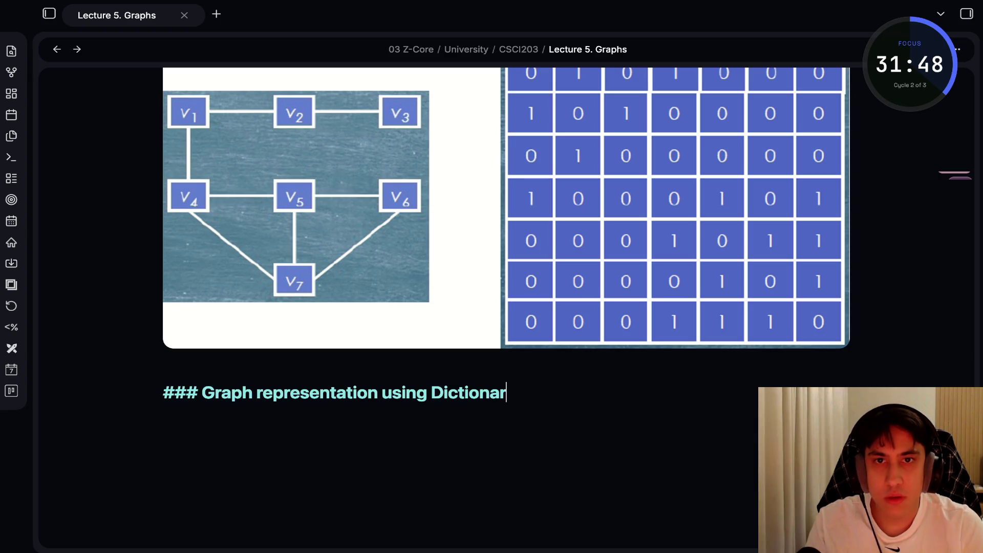
{"action": "type", "text": "ies in python ("}
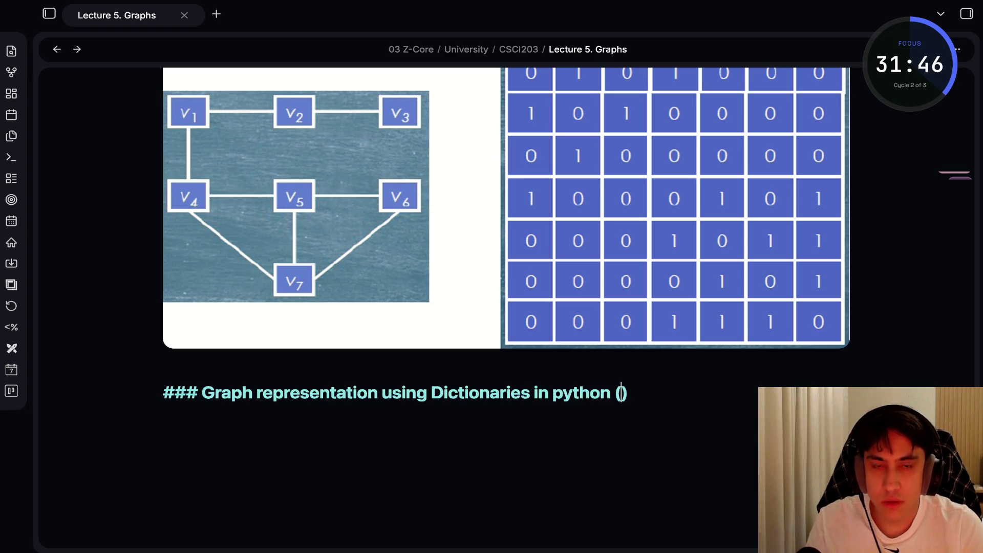
{"action": "type", "text": "directed graph"}
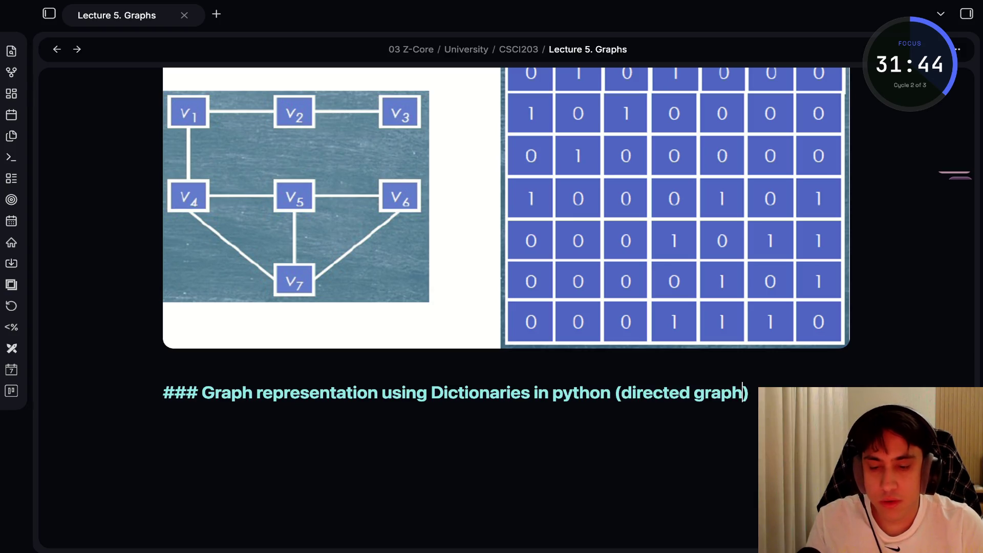
{"action": "key", "text": "alt+Tab"}
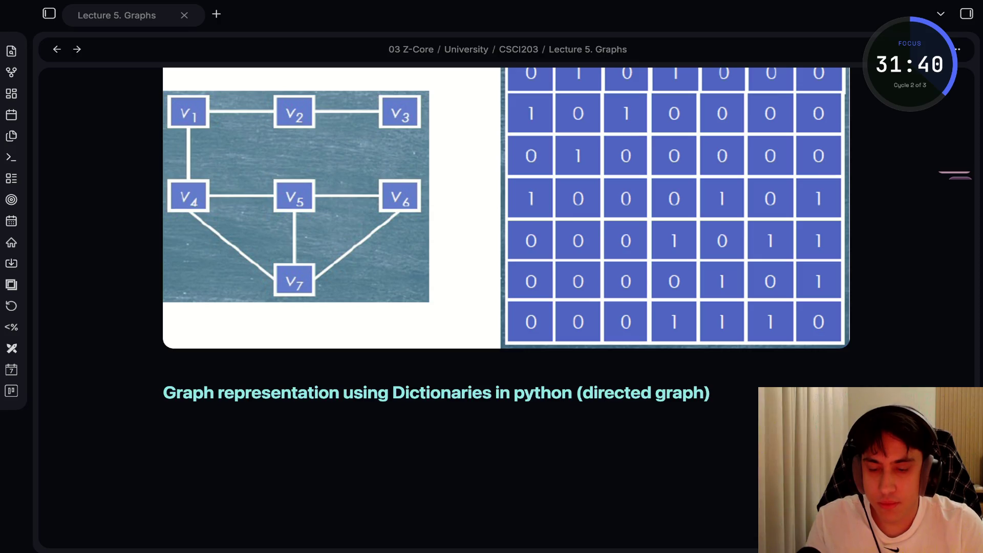
{"action": "scroll", "coordinate": [507, 231], "scroll_direction": "up", "scroll_amount": 1}
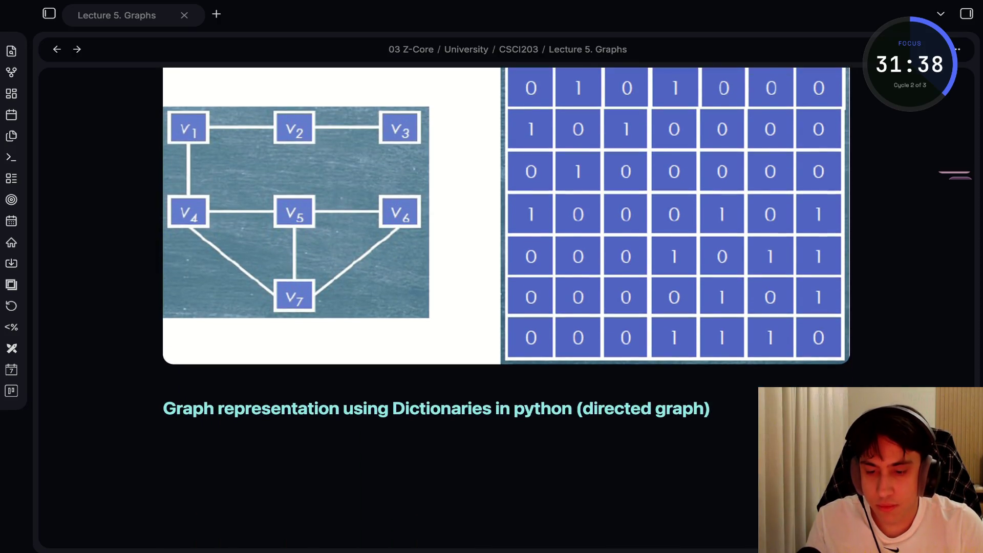
{"action": "left_click", "coordinate": [198, 408]}
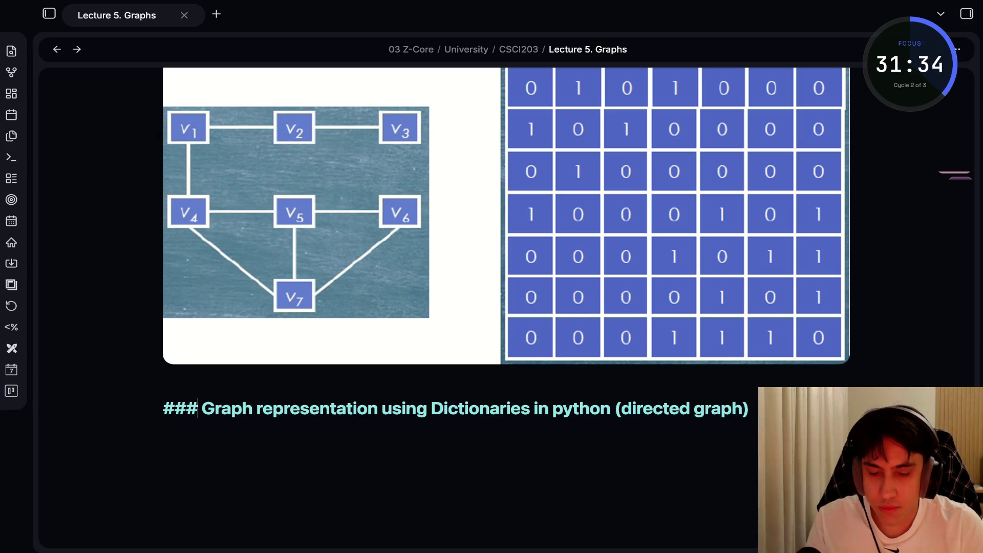
{"action": "key", "text": "BackSpace"}
{"action": "scroll", "coordinate": [507, 287], "scroll_direction": "up", "scroll_amount": 3}
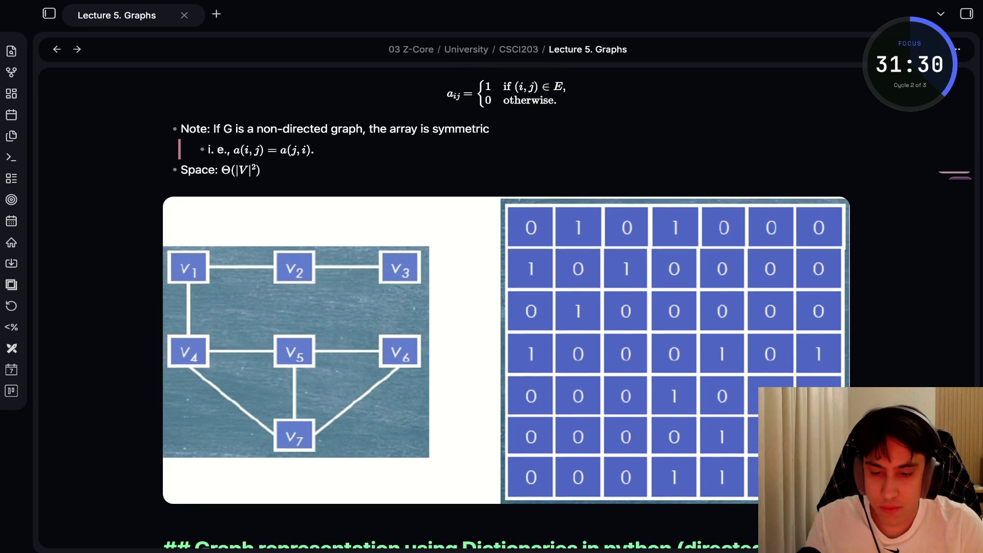
{"action": "key", "text": "ctrl+z"}
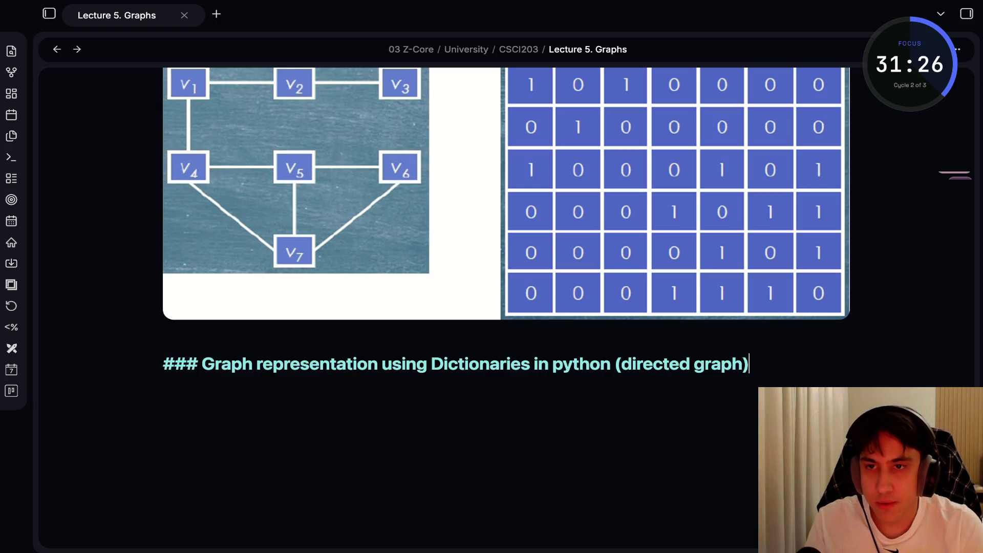
{"action": "key", "text": "Return"}
Open a ```python code block starting with 'graph = {'.
{"action": "type", "text": "@"}
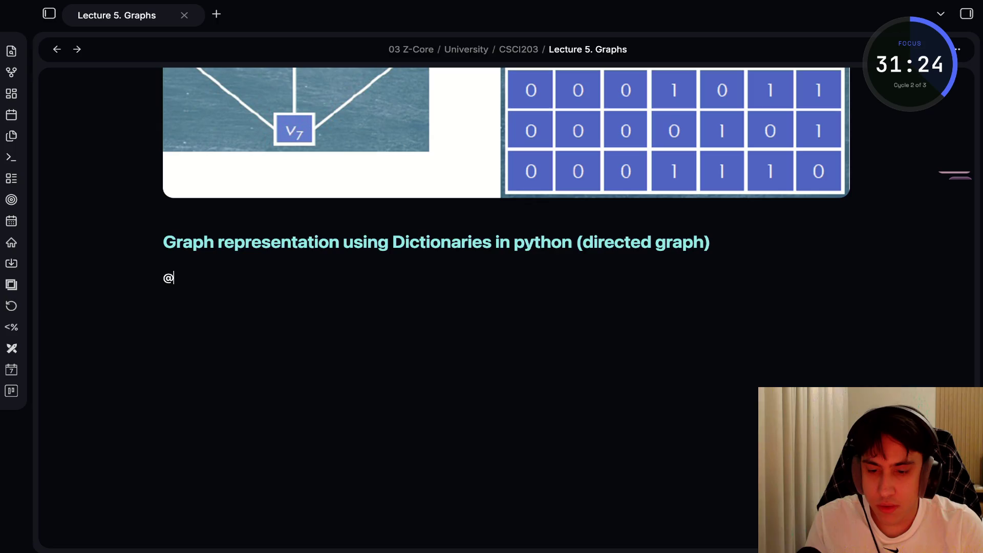
{"action": "key", "text": "BackSpace"}
{"action": "type", "text": "```python"}
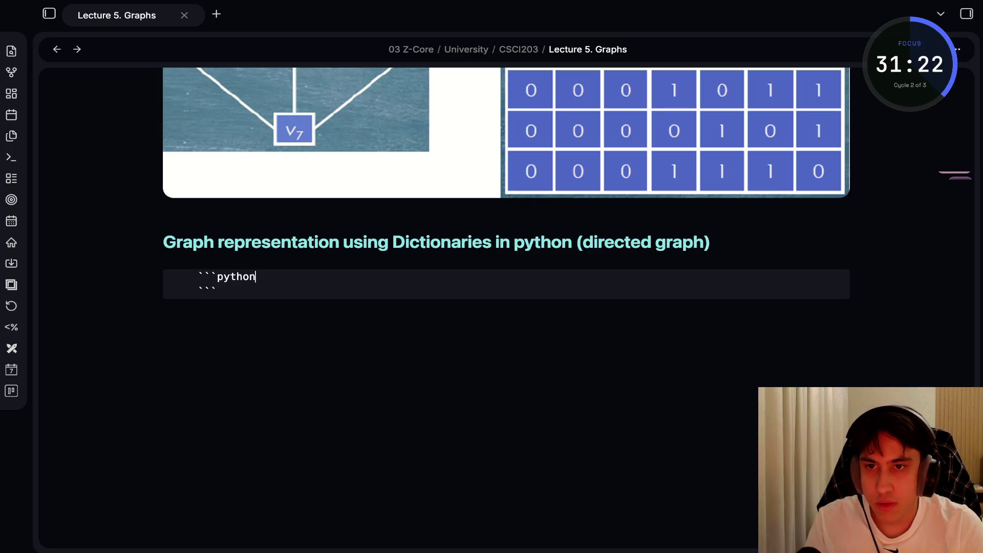
{"action": "key", "text": "Return"}
{"action": "type", "text": "graph = "}
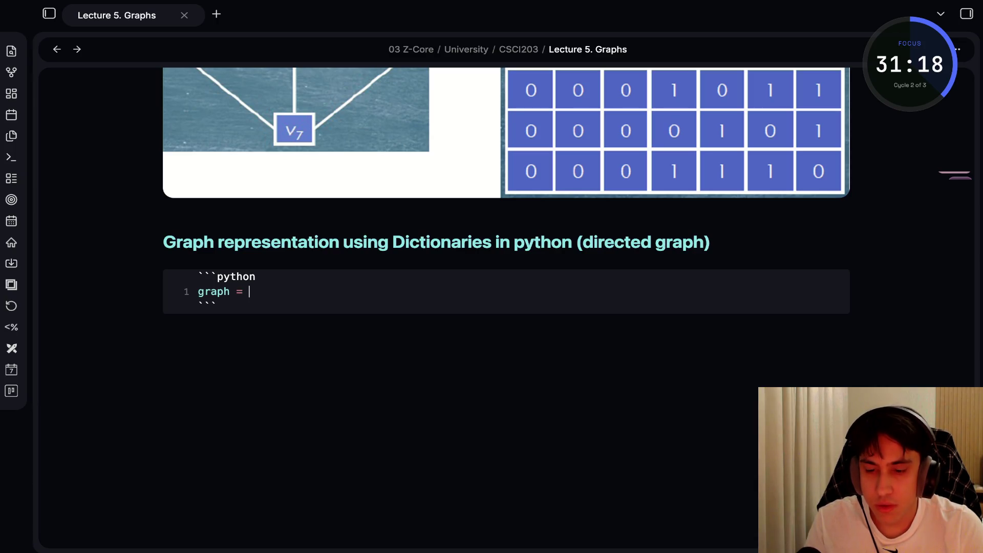
{"action": "type", "text": "{"}
{"action": "key", "text": "Return"}
Add dictionary entries '5': ['3', '7'], '3': ['2', '4'] and '7': ['8'].
{"action": "type", "text": "'5'"}
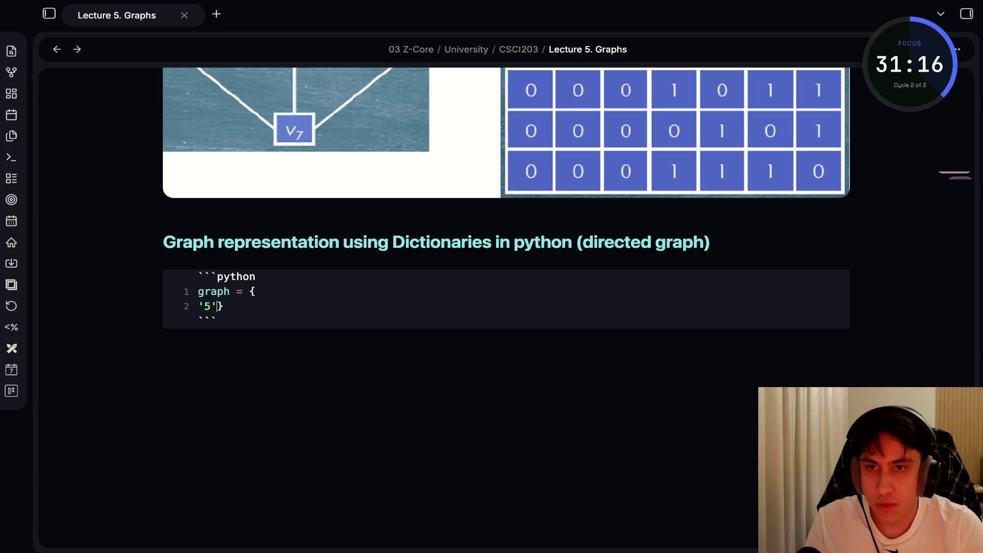
{"action": "type", "text": ": ["}
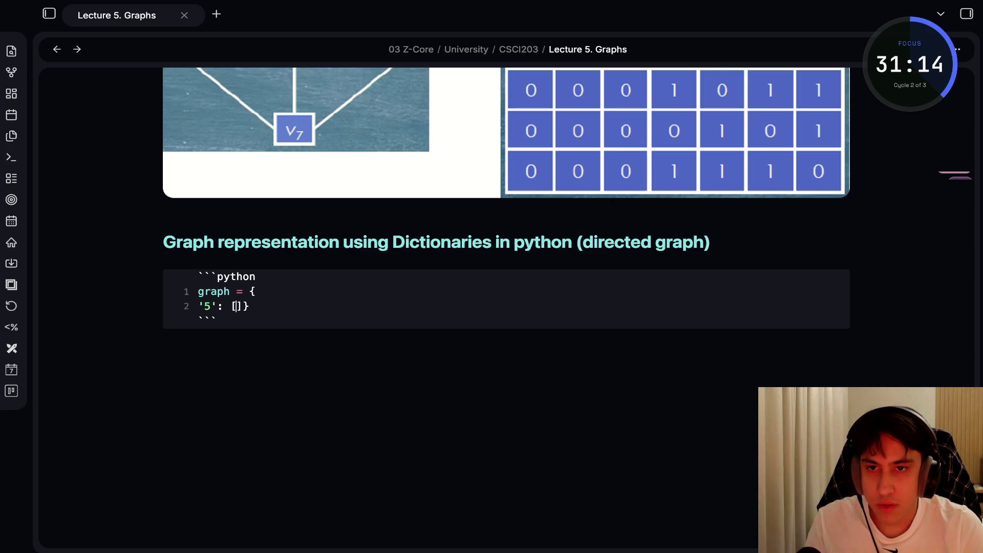
{"action": "type", "text": "'3"}
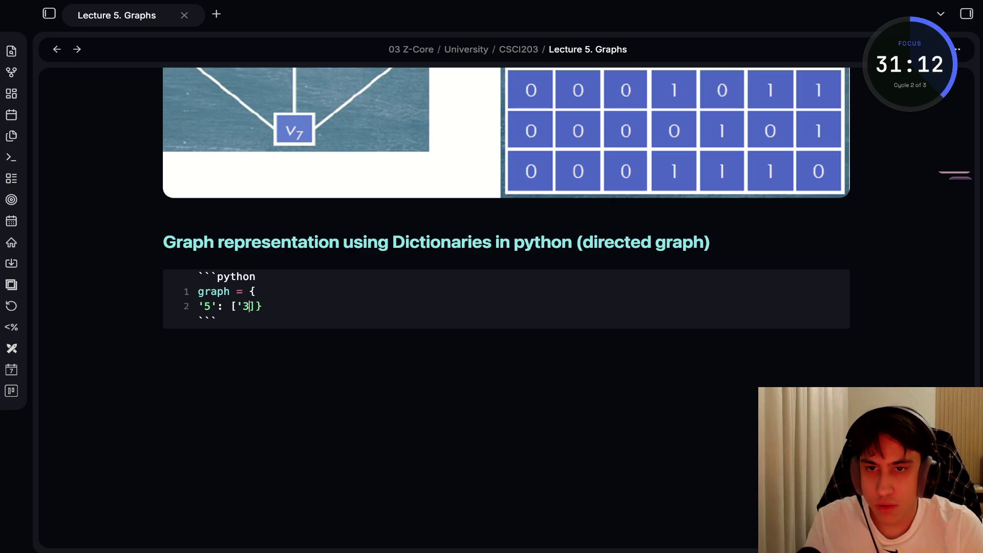
{"action": "type", "text": "', '"}
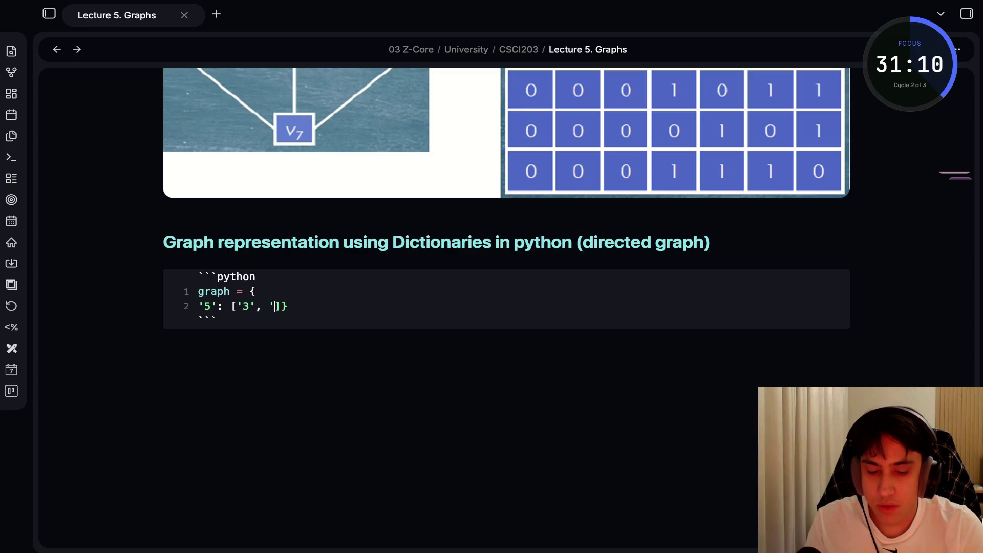
{"action": "type", "text": "7'],"}
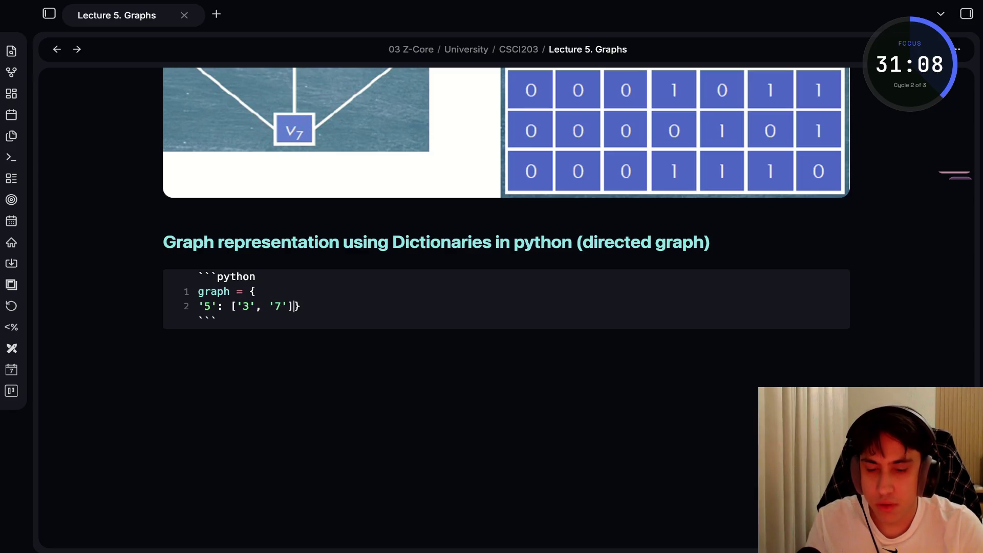
{"action": "key", "text": "Return"}
{"action": "type", "text": "'"}
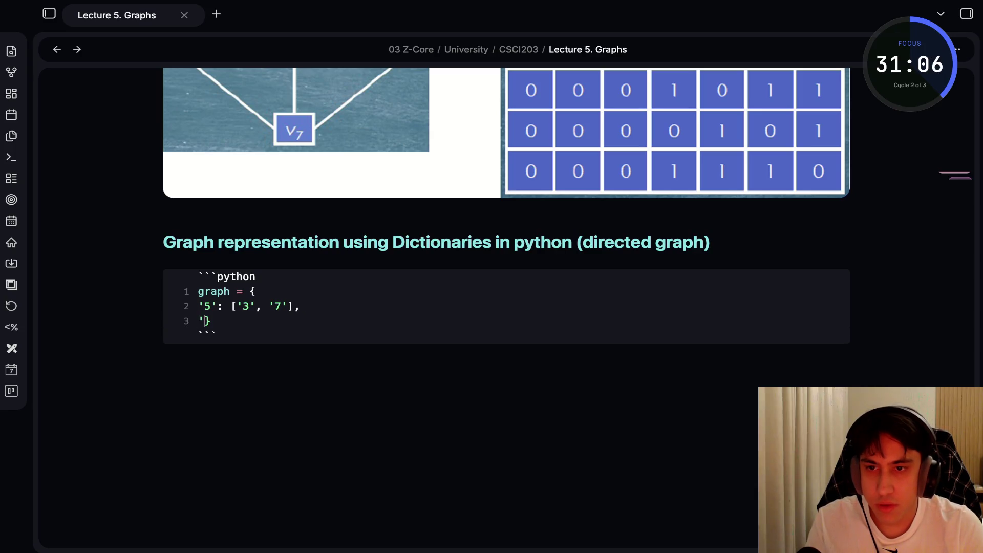
{"action": "type", "text": "3"}
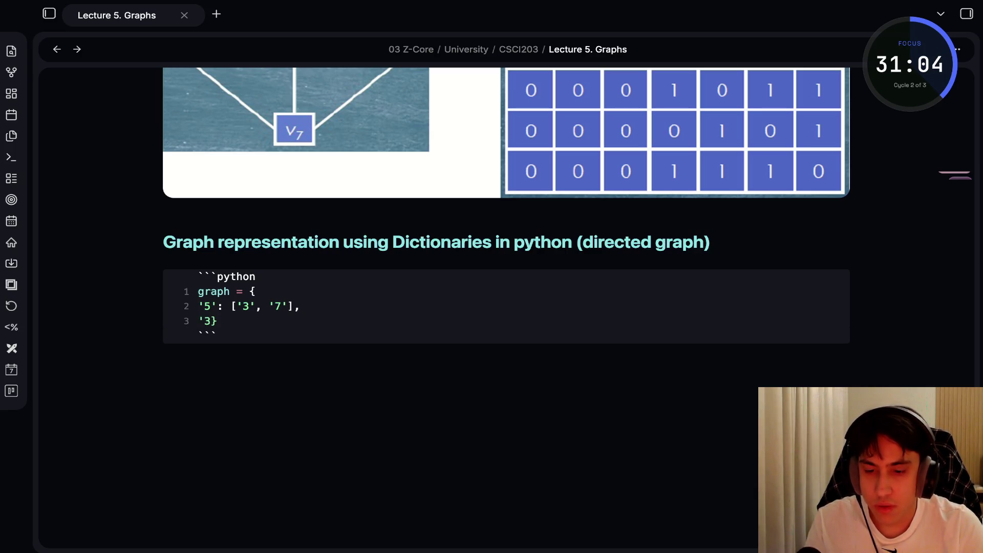
{"action": "type", "text": "': ['2'"}
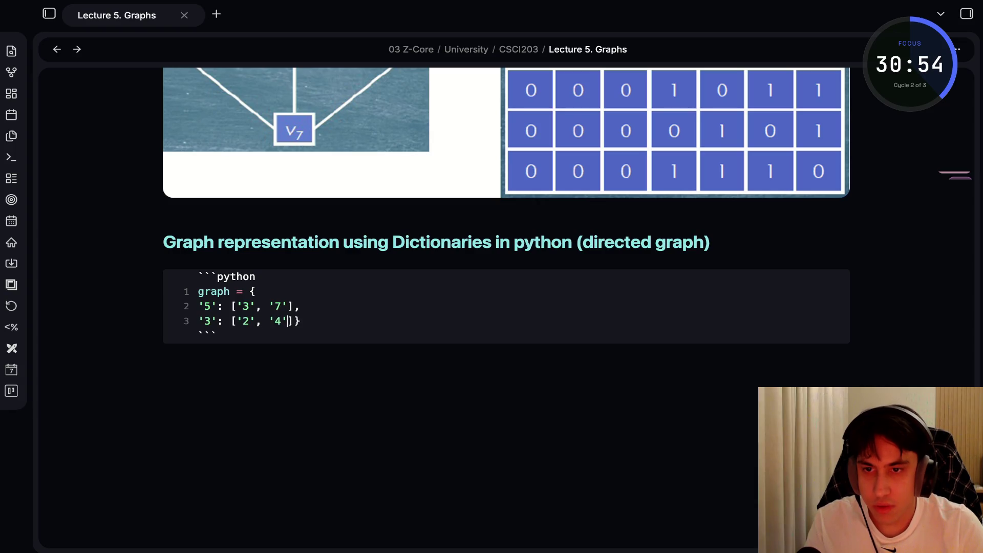
{"action": "type", "text": ", '4'"}
{"action": "key", "text": "Right"}
{"action": "type", "text": ","}
{"action": "key", "text": "Return"}
{"action": "type", "text": "'7'"}
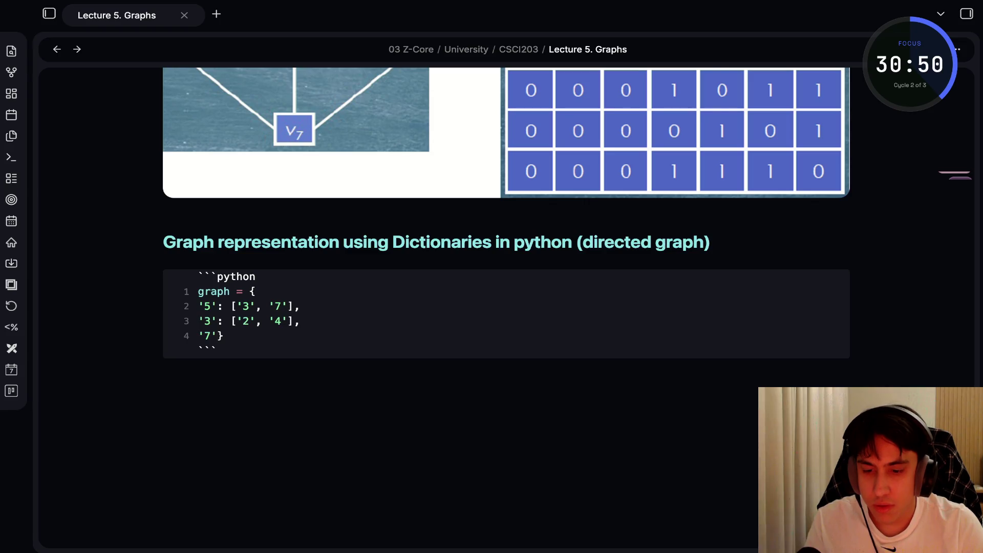
{"action": "type", "text": ": ["}
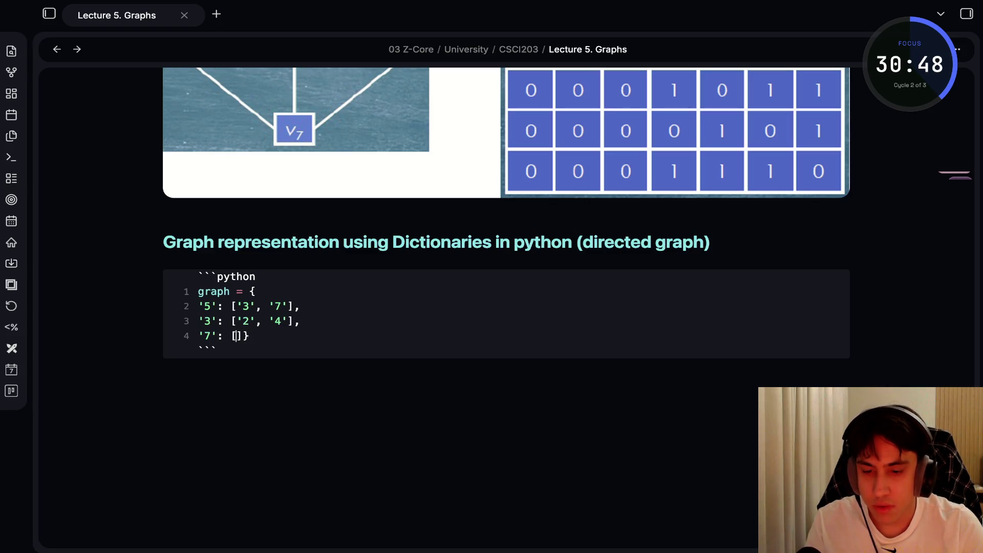
{"action": "type", "text": "'8"}
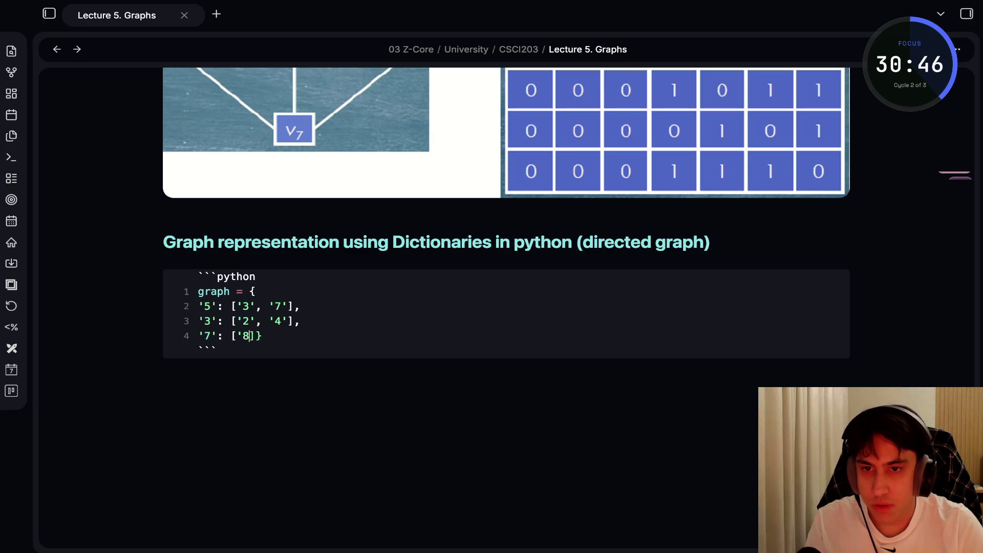
{"action": "type", "text": "']."}
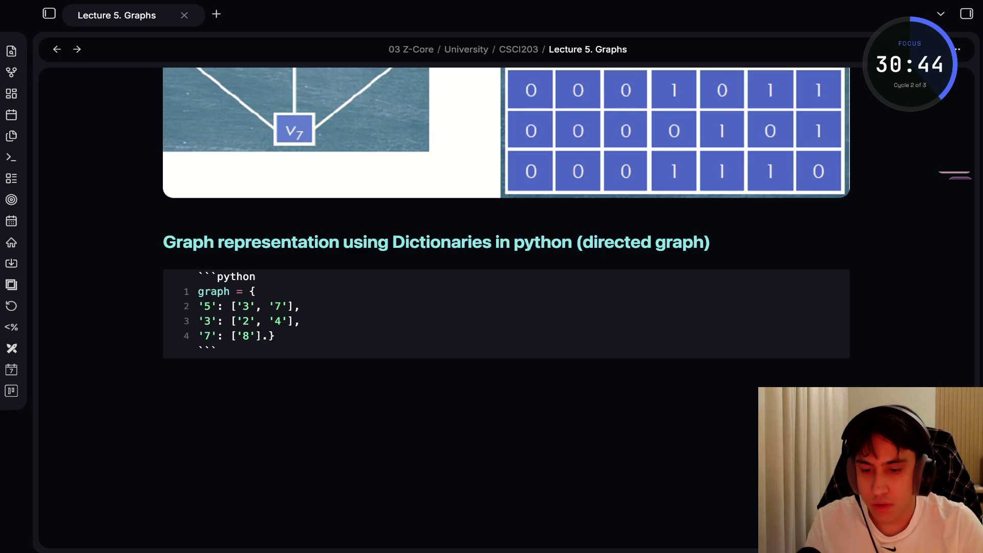
{"action": "key", "text": "BackSpace"}
{"action": "type", "text": ","}
{"action": "key", "text": "Return"}
Add the entries for vertices 2, 4 and 8 and put the closing brace on its own line.
{"action": "type", "text": "'2': ["}
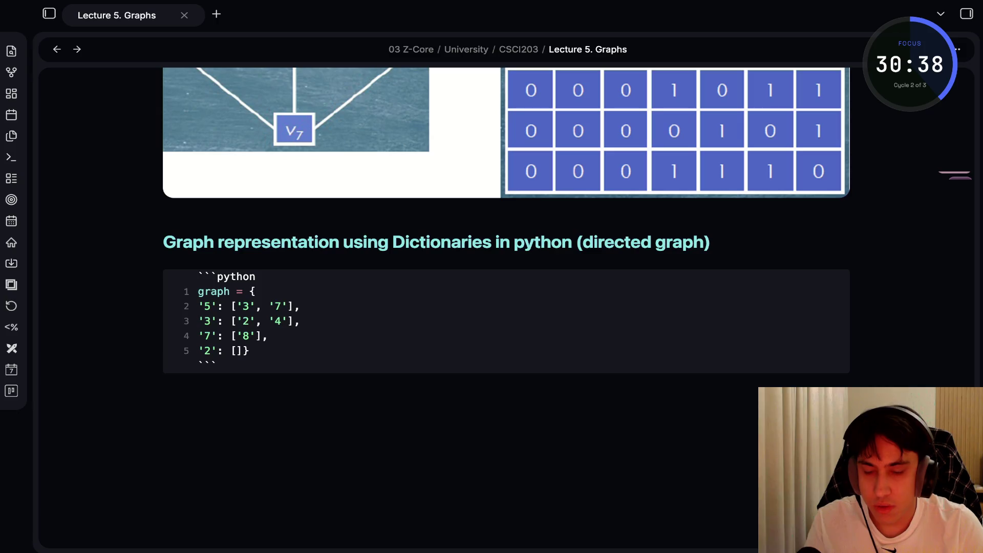
{"action": "key", "text": "Right"}
{"action": "type", "text": ","}
{"action": "key", "text": "Return"}
{"action": "type", "text": "'4'"}
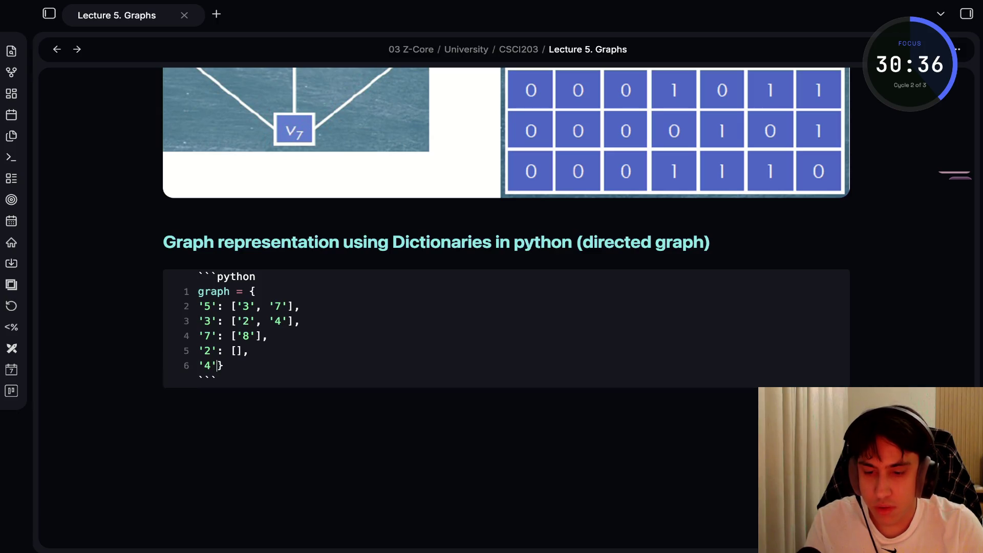
{"action": "type", "text": ": ["}
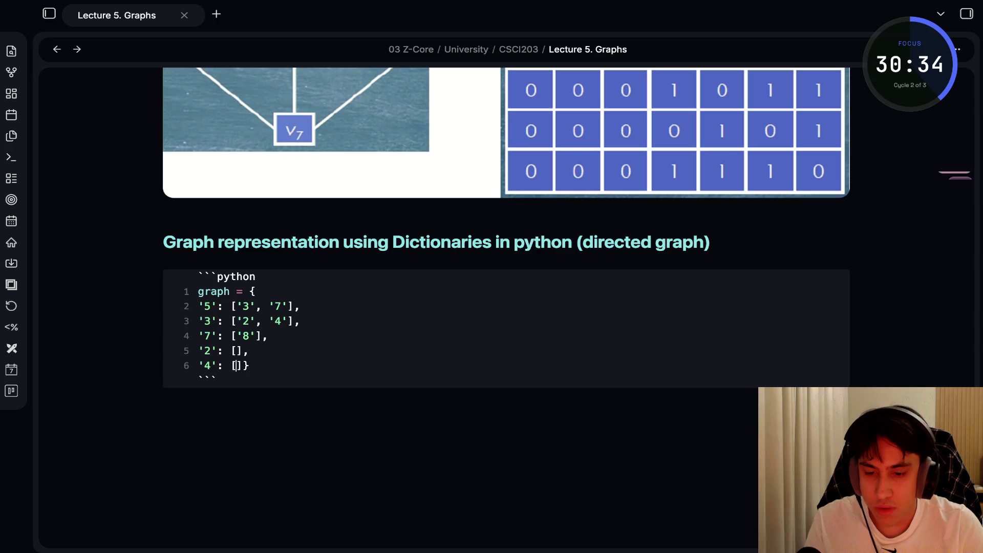
{"action": "type", "text": "'8"}
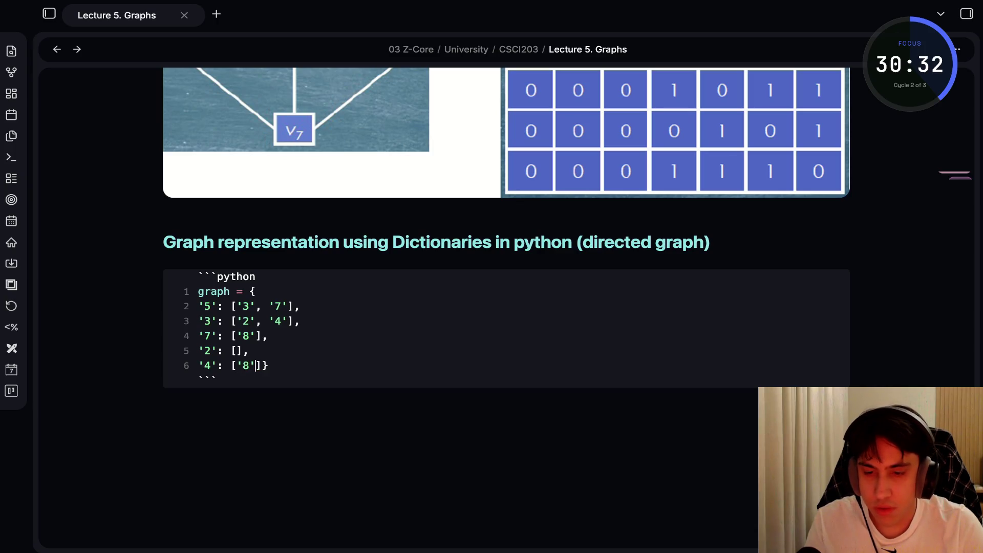
{"action": "type", "text": "],"}
{"action": "key", "text": "Return"}
{"action": "type", "text": "'8"}
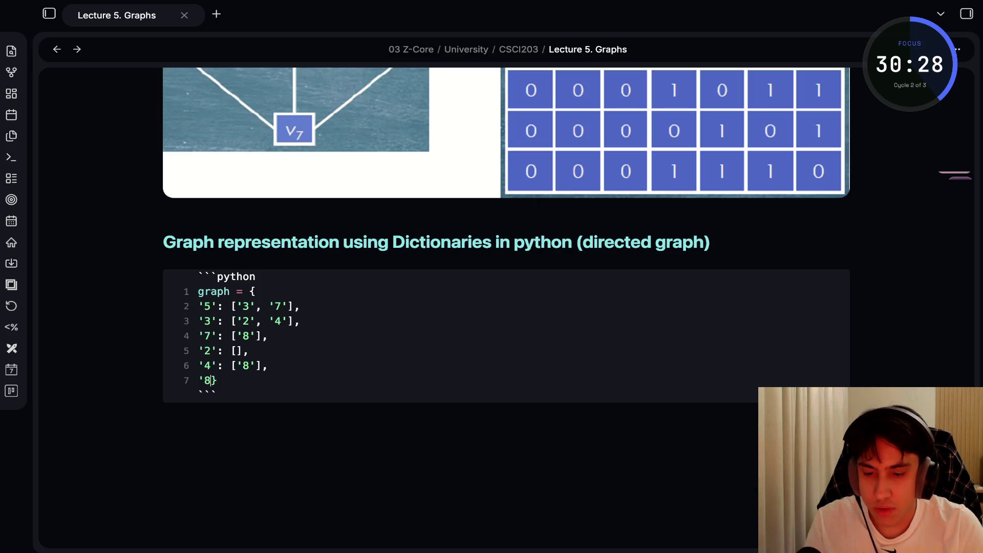
{"action": "type", "text": ":"}
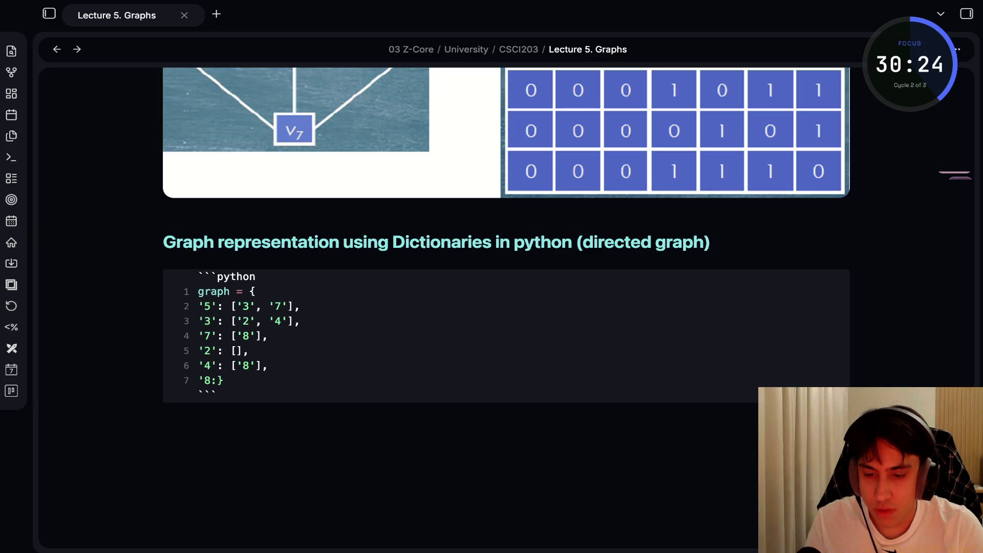
{"action": "type", "text": " ["}
{"action": "key", "text": "Left"}
{"action": "key", "text": "Left"}
{"action": "key", "text": "Left"}
{"action": "type", "text": "'"}
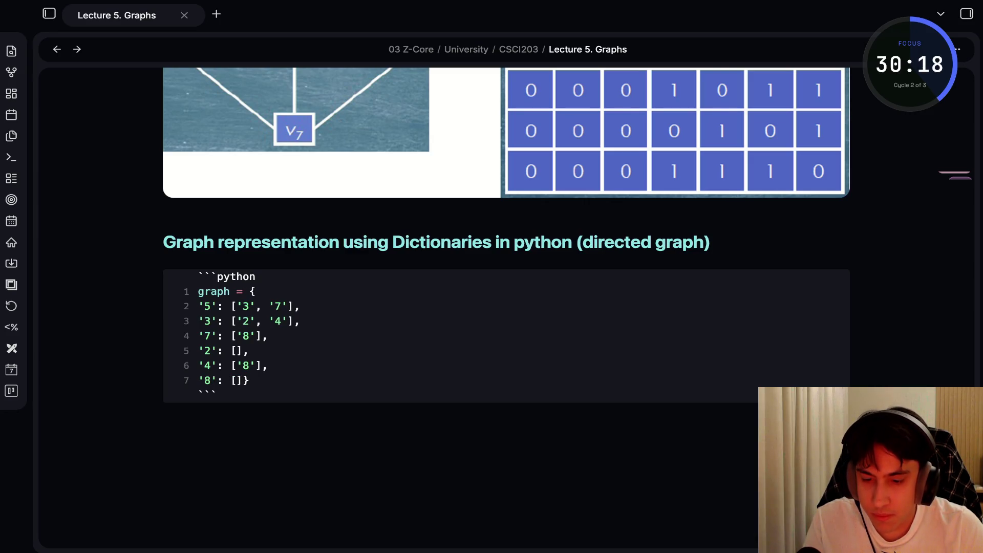
{"action": "key", "text": "Left"}
{"action": "key", "text": "Return"}
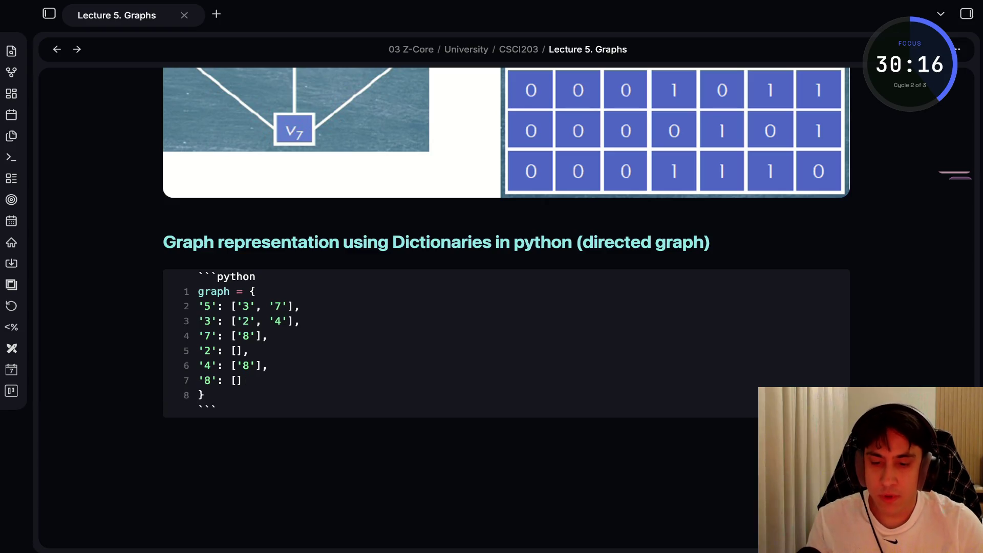
Leave the code block and begin the 'Adjacency Matrix (Example)' heading below it.
{"action": "key", "text": "Down"}
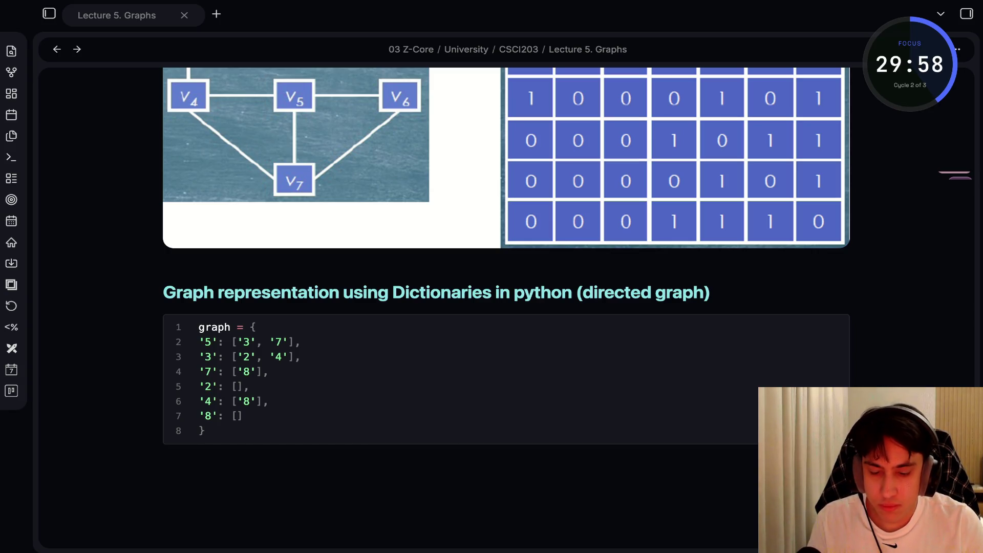
{"action": "key", "text": "alt+Tab"}
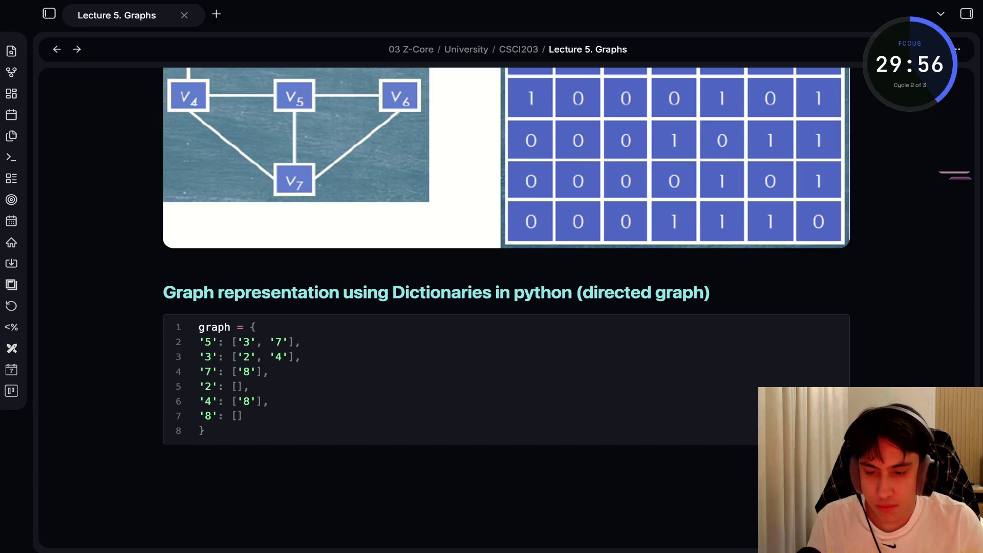
{"action": "scroll", "coordinate": [162, 403], "scroll_direction": "down", "scroll_amount": 2}
{"action": "type", "text": "## "}
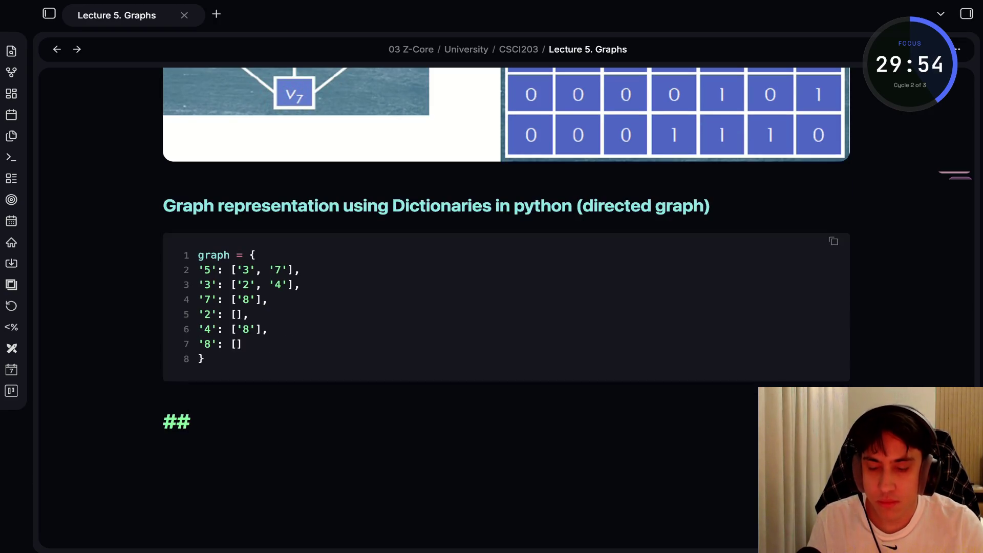
{"action": "type", "text": "#"}
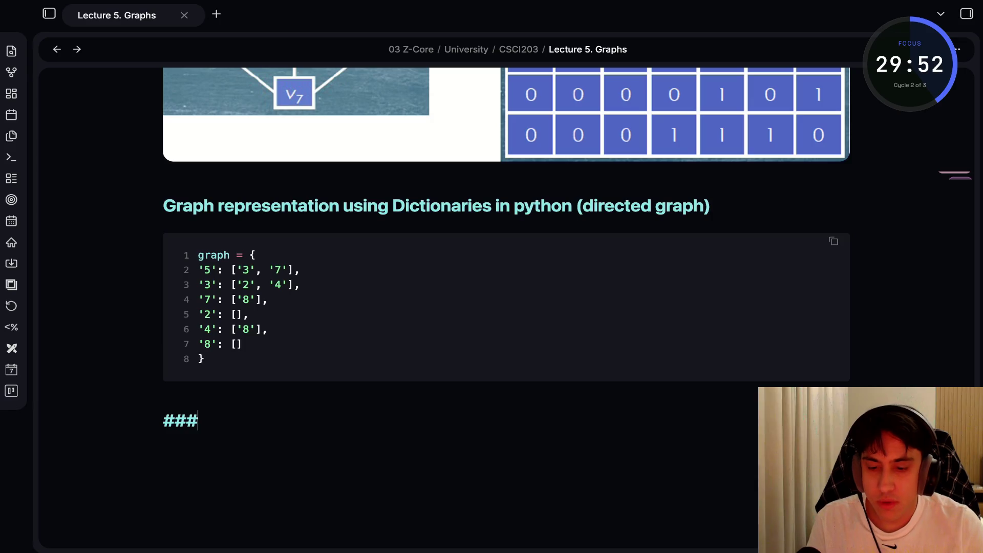
{"action": "type", "text": " Ad"}
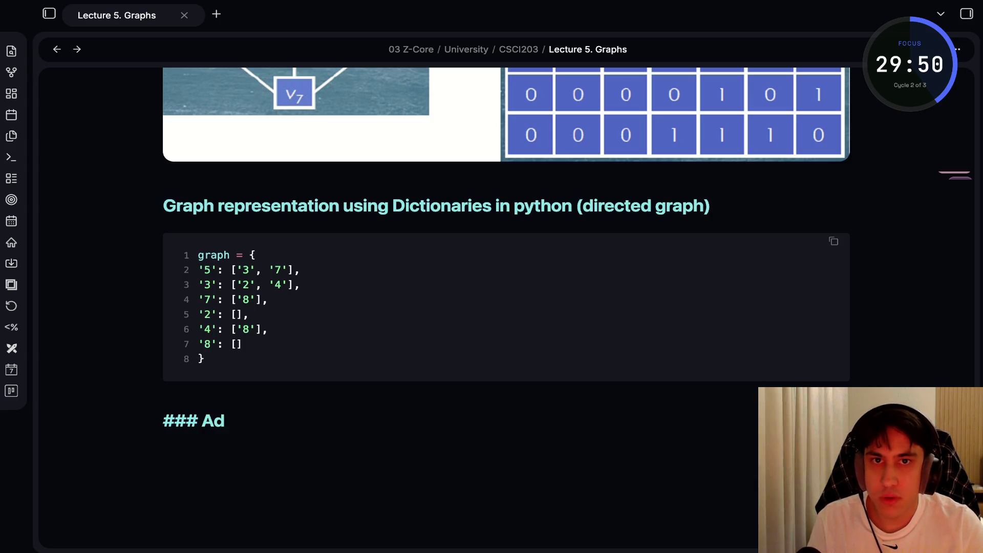
{"action": "type", "text": "jacency Mat"}
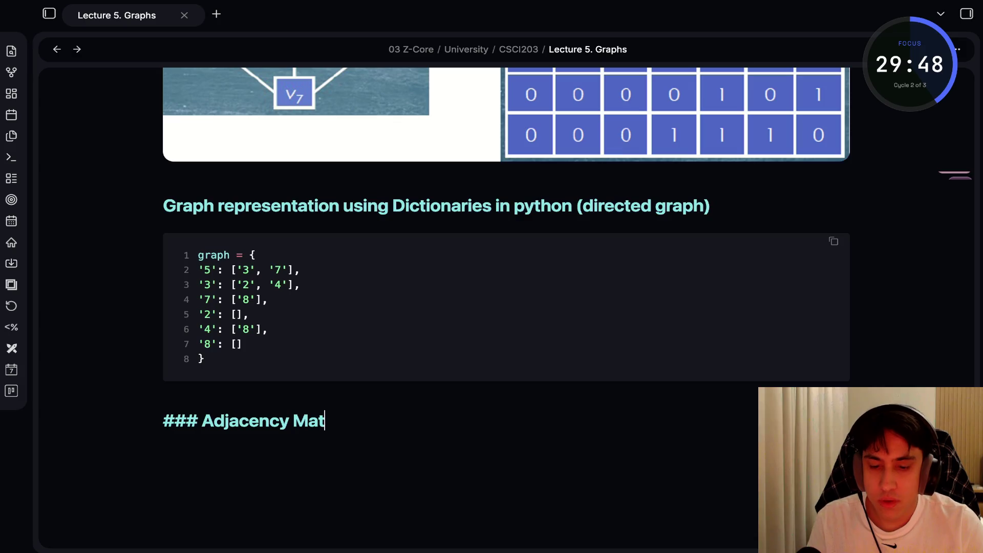
{"action": "type", "text": "rix (Exampl"}
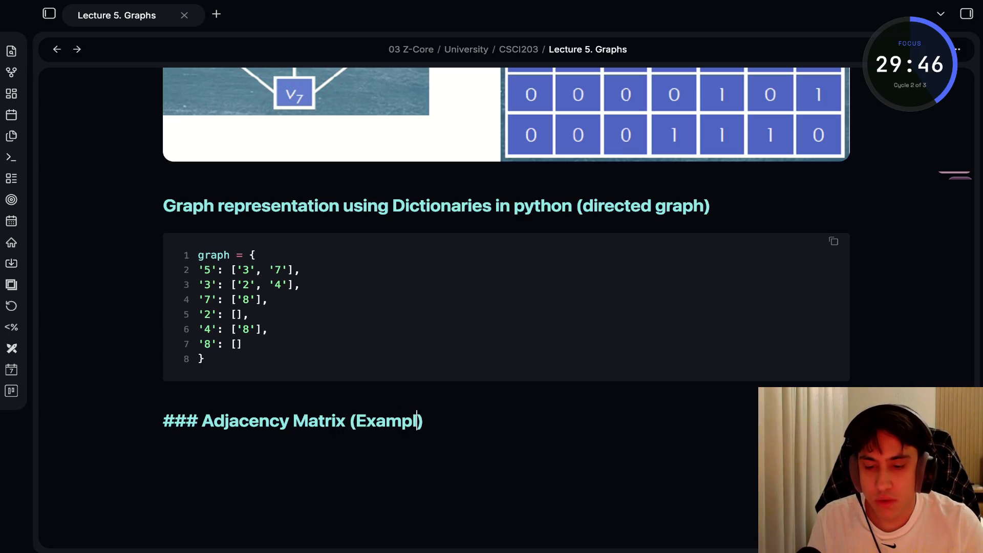
{"action": "type", "text": "e)"}
End the 'Adjacency Matrix (Example)' heading and add an empty line beneath it.
{"action": "key", "text": "Return"}
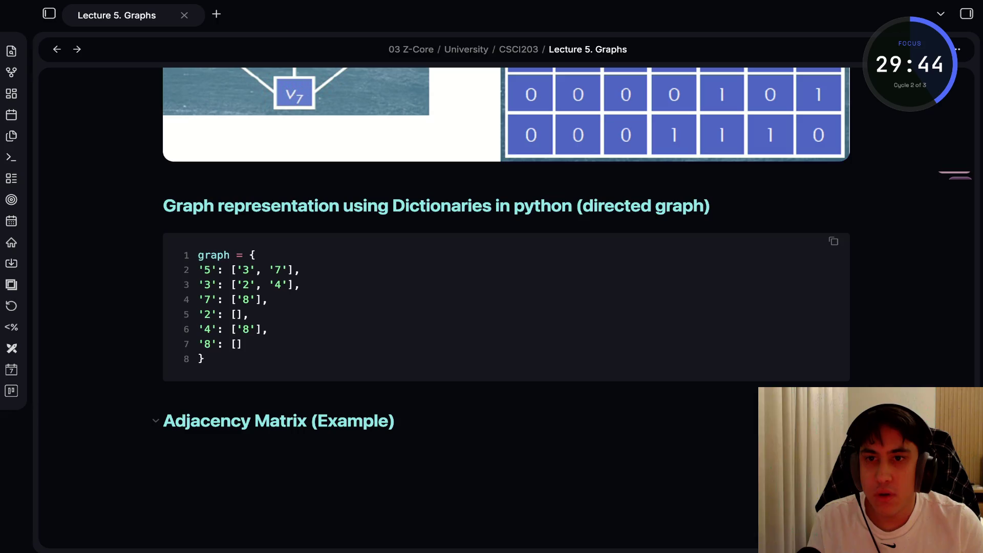
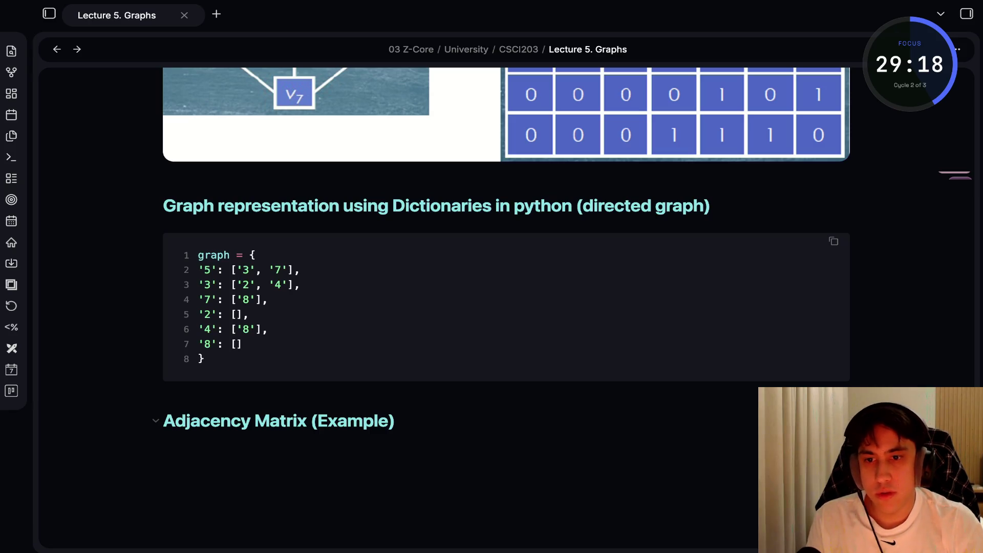
Go to the end of the note below the adjacency matrix image and start the traversal heading.
{"action": "key", "text": "Down"}
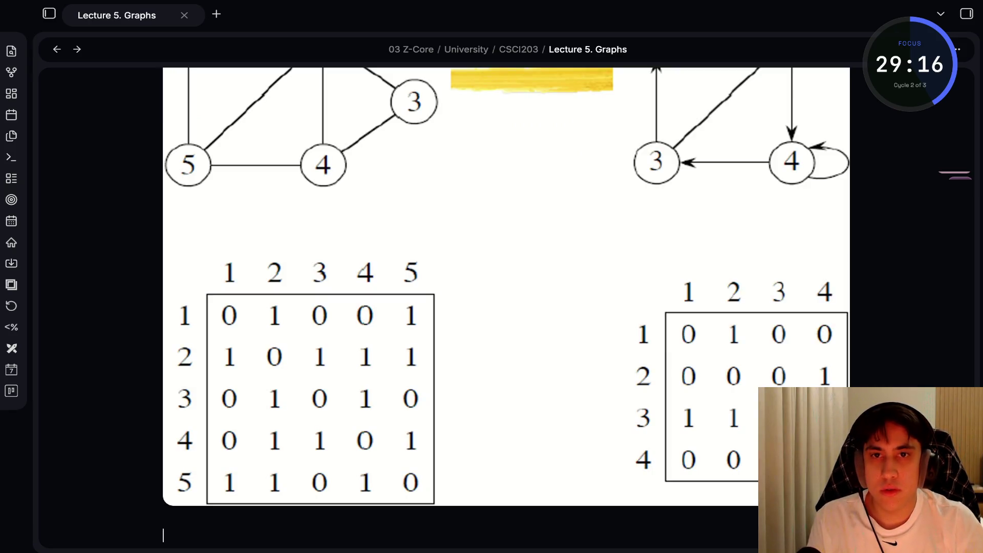
{"action": "key", "text": "alt+Tab"}
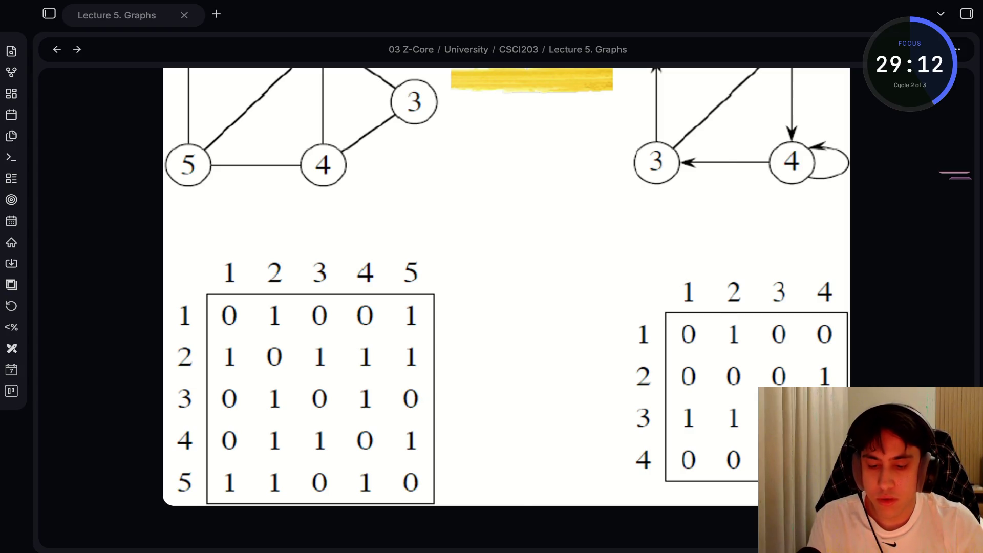
{"action": "key", "text": "alt+Tab"}
{"action": "type", "text": "#"}
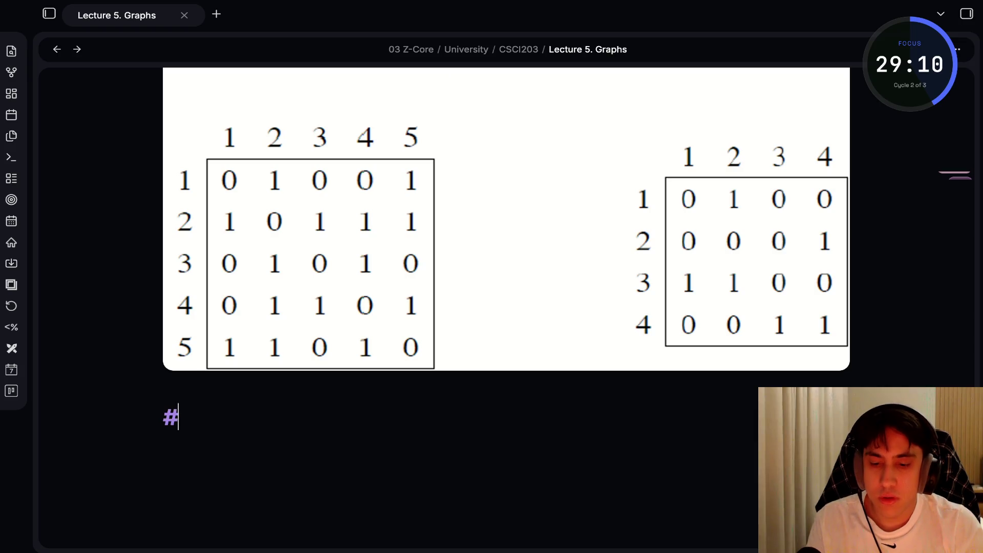
{"action": "type", "text": "# Searching"}
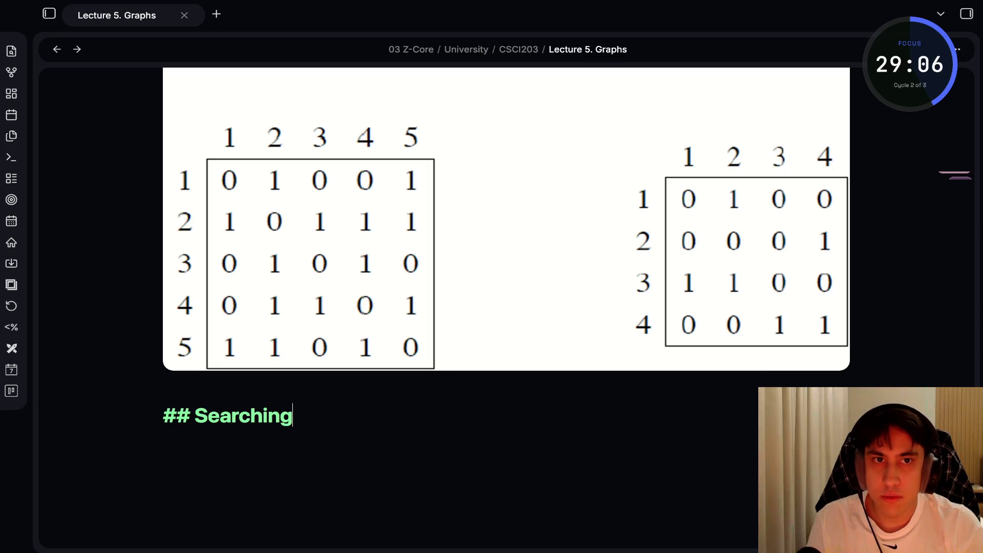
{"action": "type", "text": " for a key by tr"}
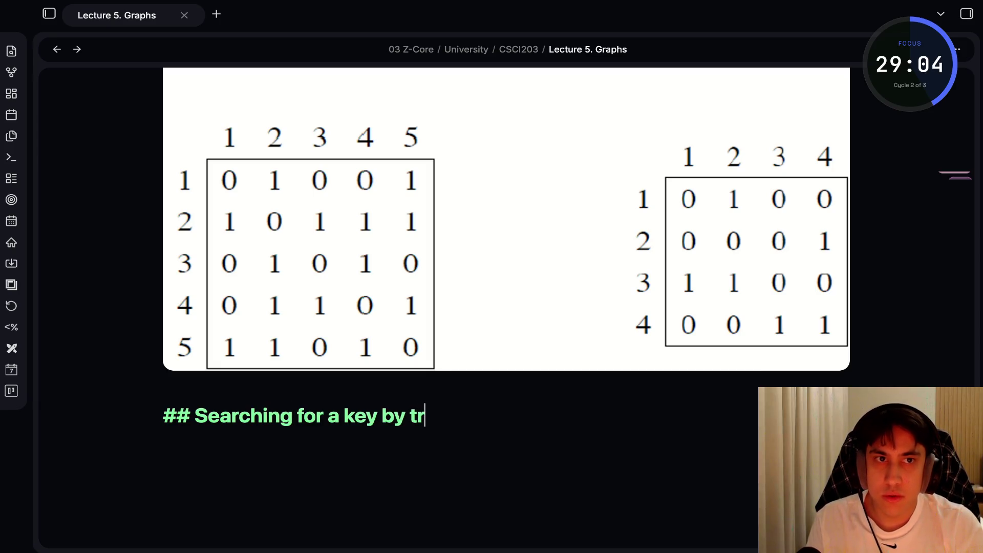
{"action": "type", "text": "aversi"}
Complete the level-2 heading 'Searching for a key by Traversing a Graph' and add a level-3 'Graph Search' subheading.
{"action": "key", "text": "BackSpace"}
{"action": "key", "text": "BackSpace"}
{"action": "key", "text": "BackSpace"}
{"action": "key", "text": "BackSpace"}
{"action": "type", "text": "Tra"}
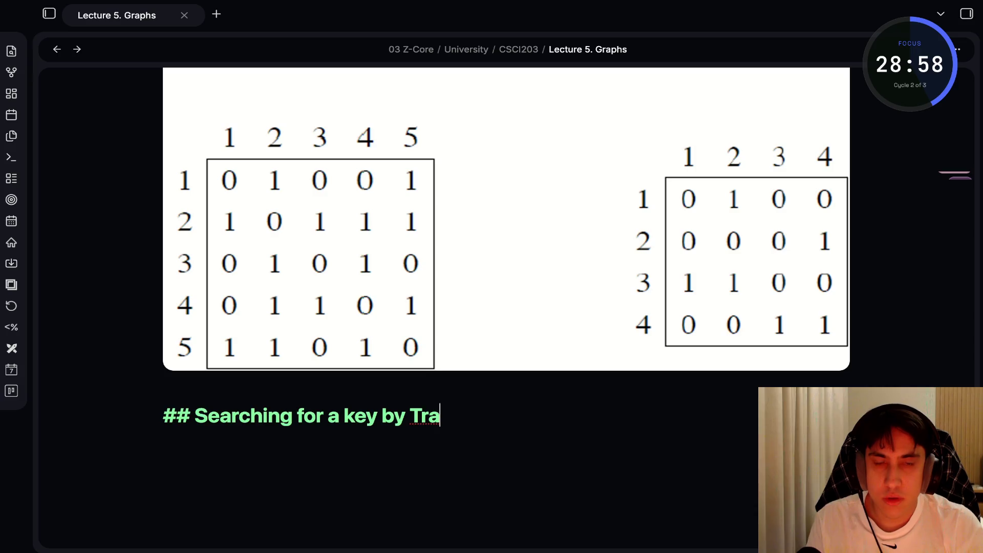
{"action": "type", "text": "versing a Graph"}
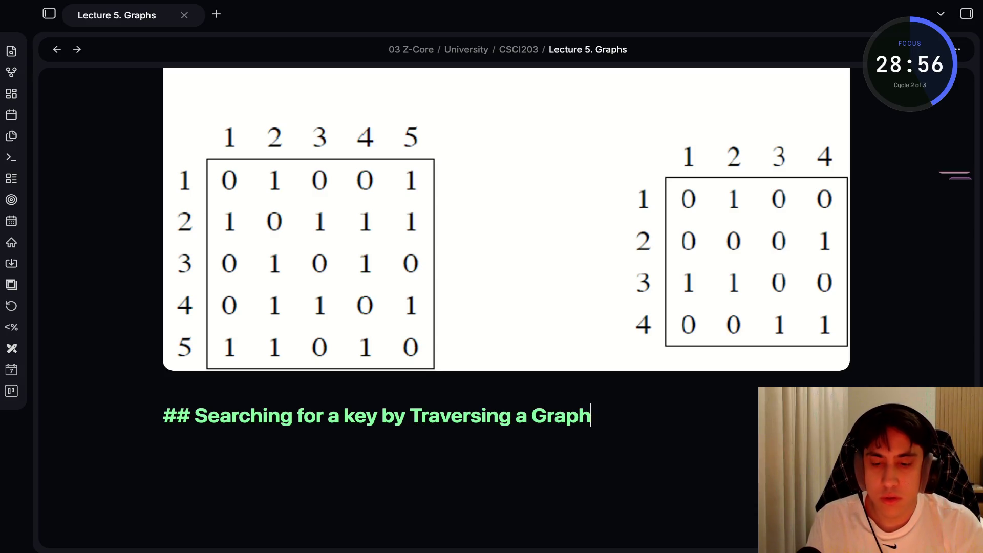
{"action": "key", "text": "Return"}
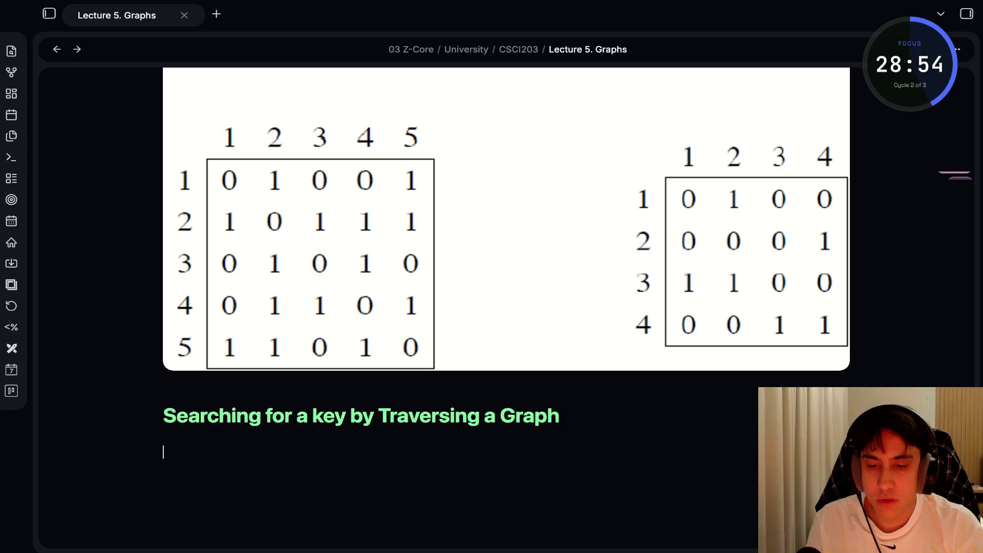
{"action": "type", "text": "####"}
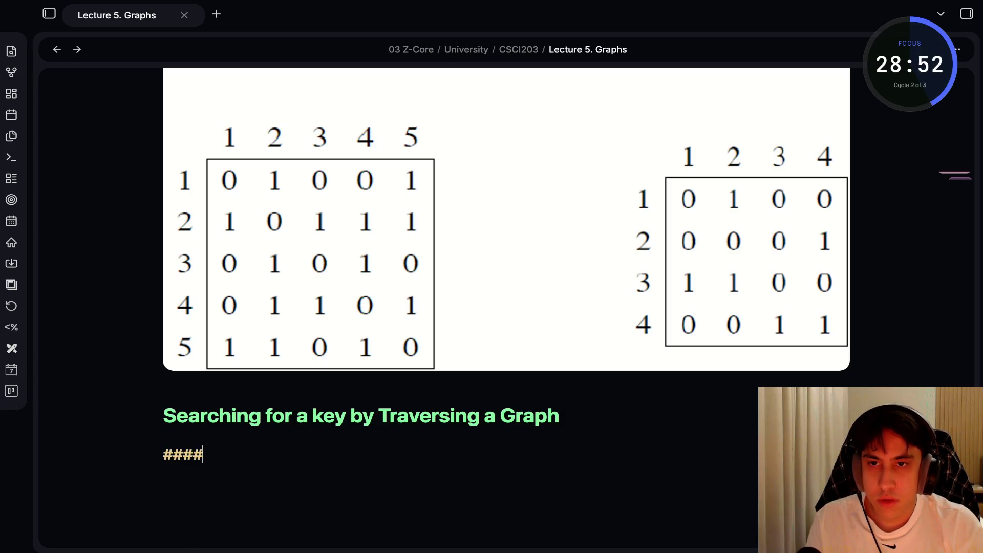
{"action": "key", "text": "BackSpace"}
{"action": "type", "text": ". Grap"}
{"action": "key", "text": "BackSpace"}
{"action": "key", "text": "BackSpace"}
{"action": "key", "text": "BackSpace"}
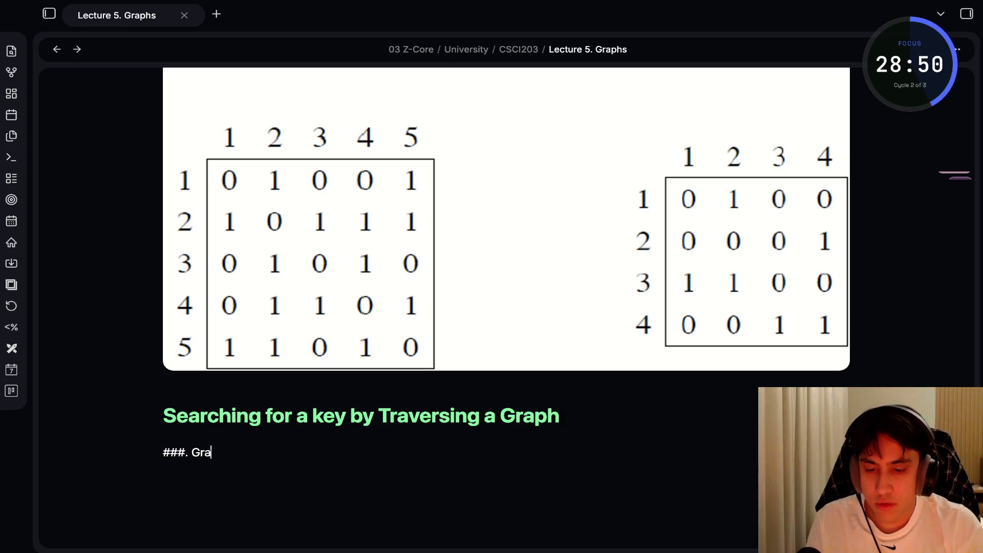
{"action": "key", "text": "BackSpace"}
{"action": "key", "text": "BackSpace"}
{"action": "key", "text": "BackSpace"}
{"action": "type", "text": "Graph "}
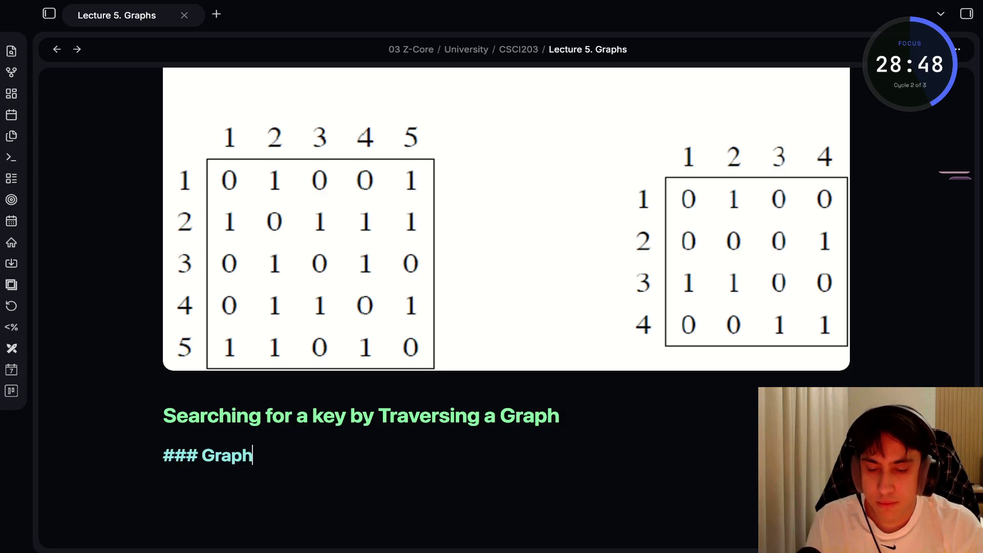
{"action": "type", "text": "Search"}
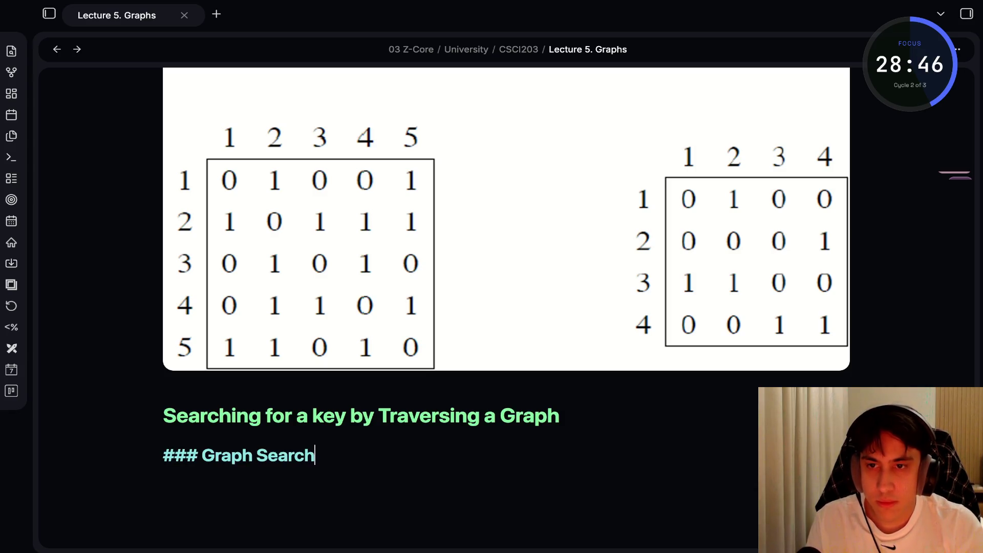
{"action": "key", "text": "Return"}
Write the paragraph defining graph search as exploring from vertex s along edges, then begin 'This can be done in more'.
{"action": "scroll", "coordinate": [507, 256], "scroll_direction": "down", "scroll_amount": 3}
{"action": "type", "text": "A co"}
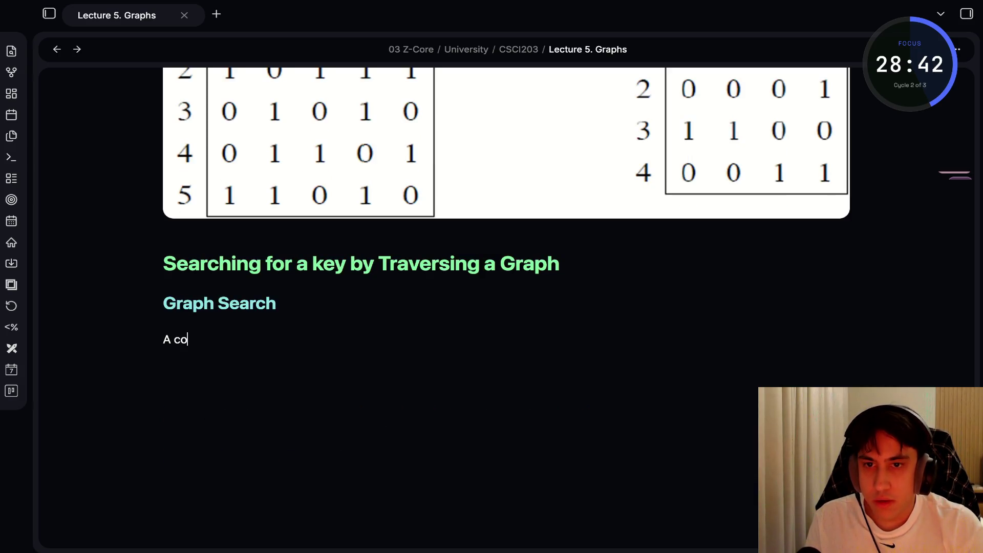
{"action": "type", "text": "mmon pro"}
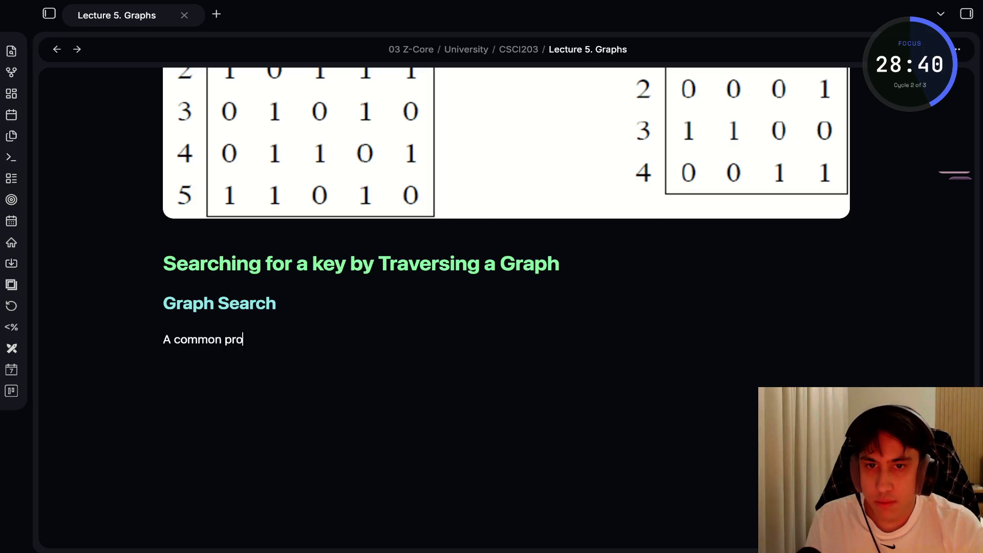
{"action": "type", "text": "blem involvi"}
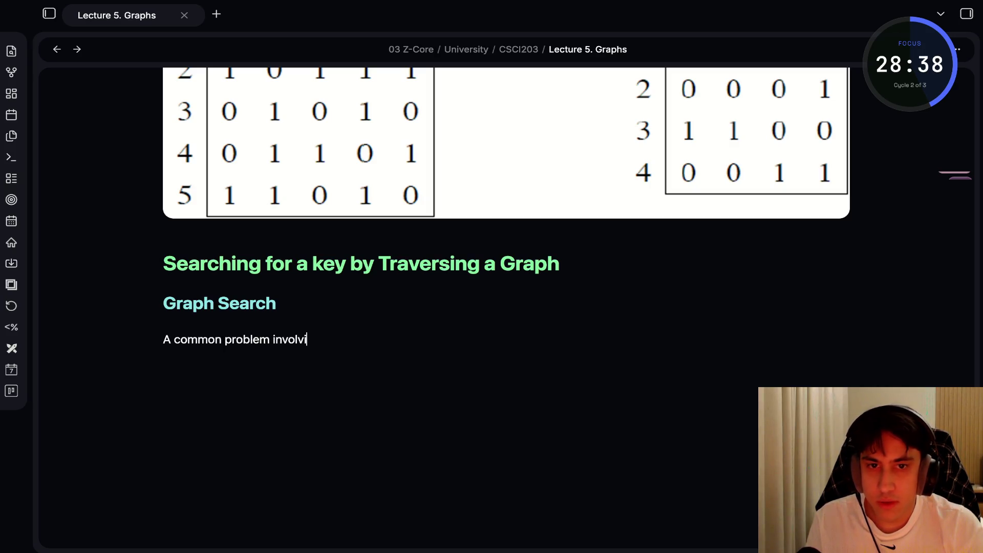
{"action": "type", "text": "ng graphs is "}
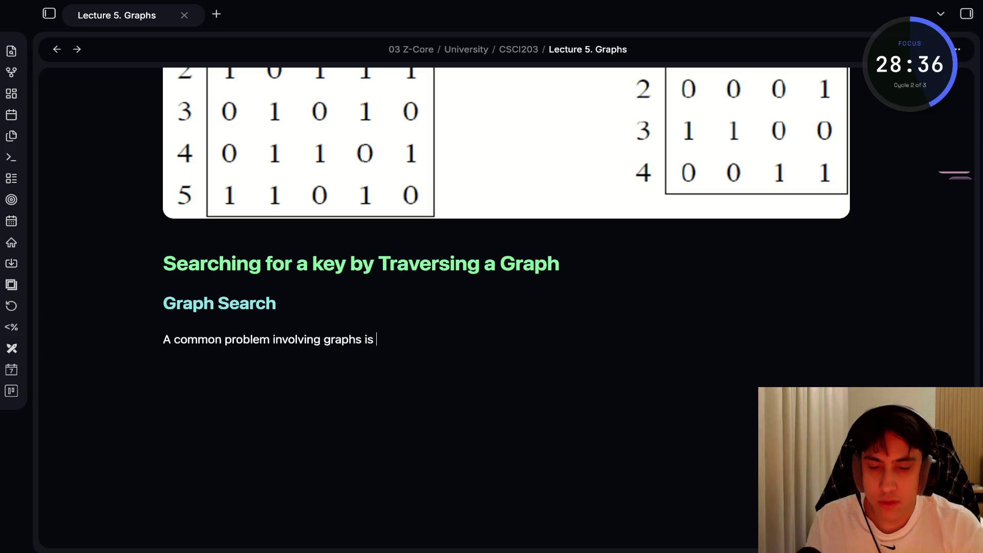
{"action": "type", "text": "Graph Search."}
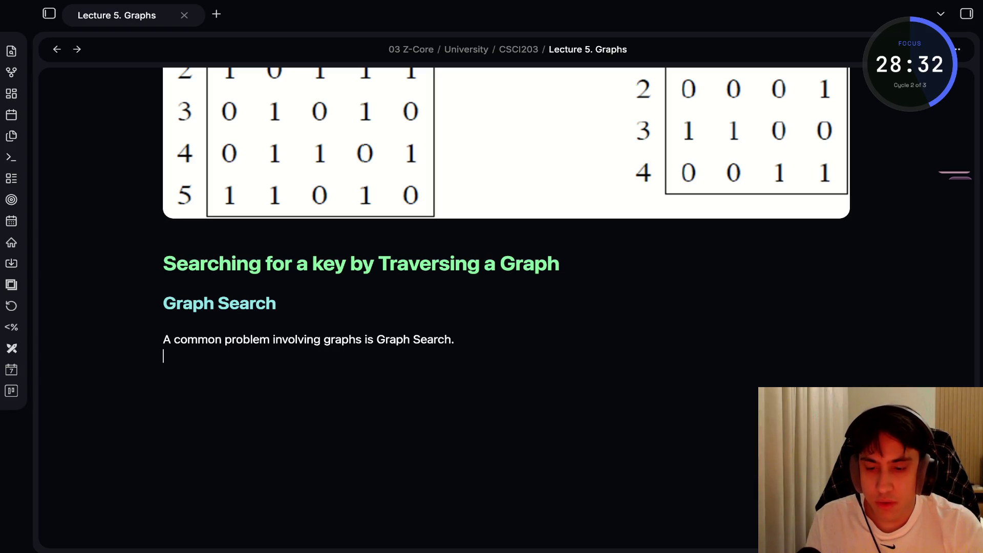
{"action": "type", "text": "This involves 'e"}
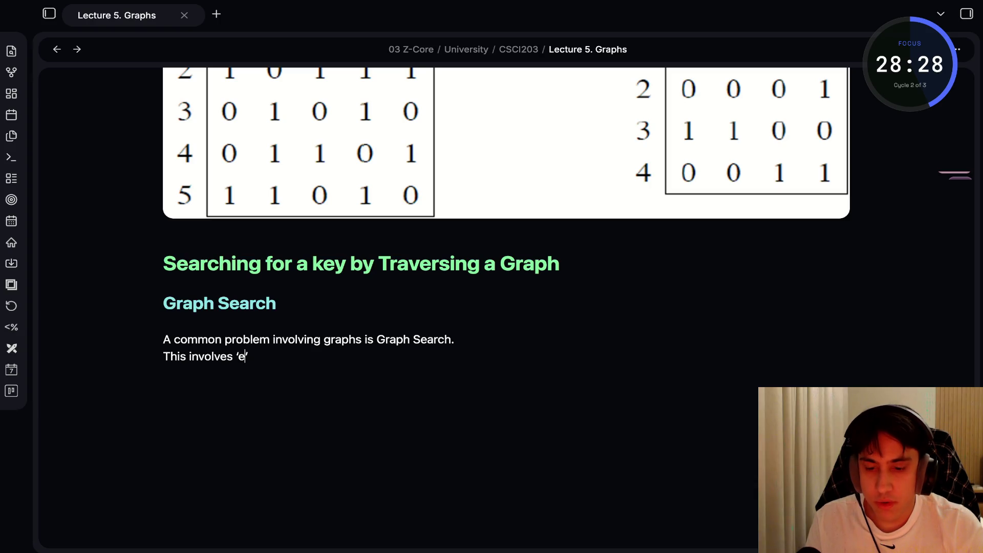
{"action": "type", "text": "xploring'"}
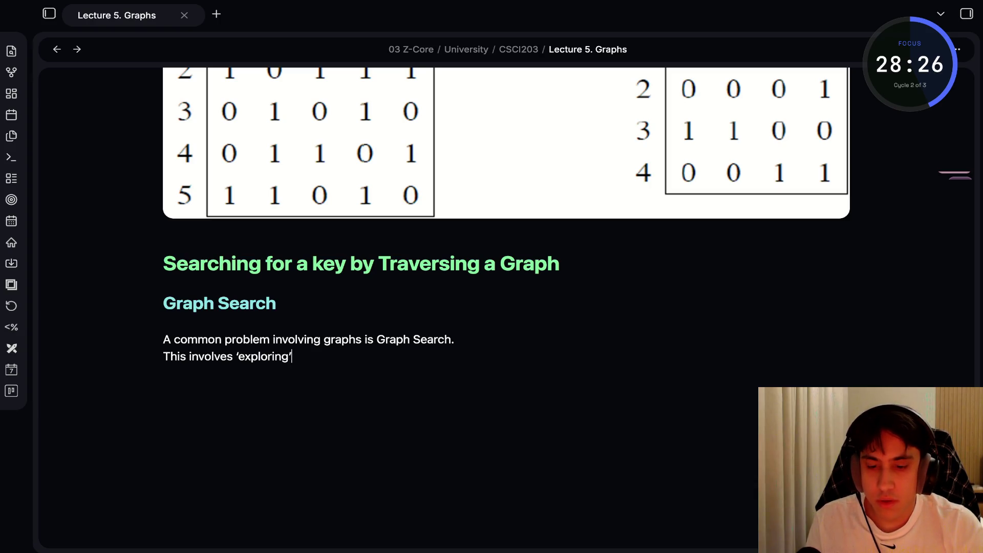
{"action": "type", "text": " the graph"}
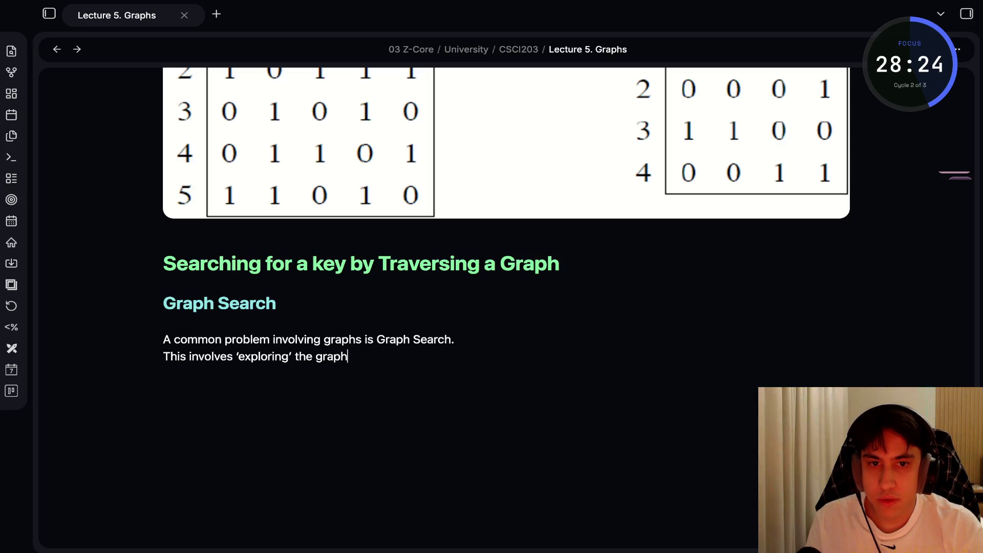
{"action": "type", "text": " in some sys"}
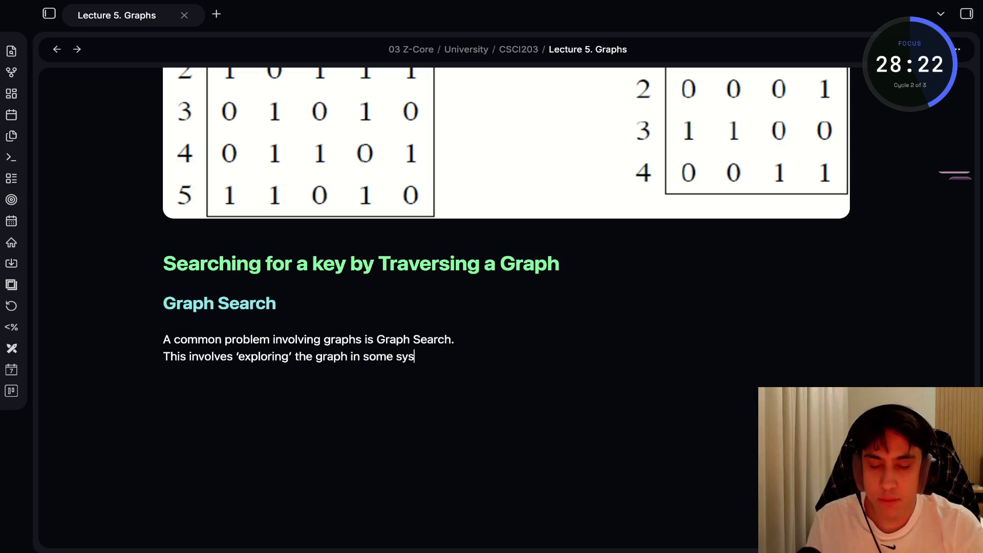
{"action": "type", "text": "tematic"}
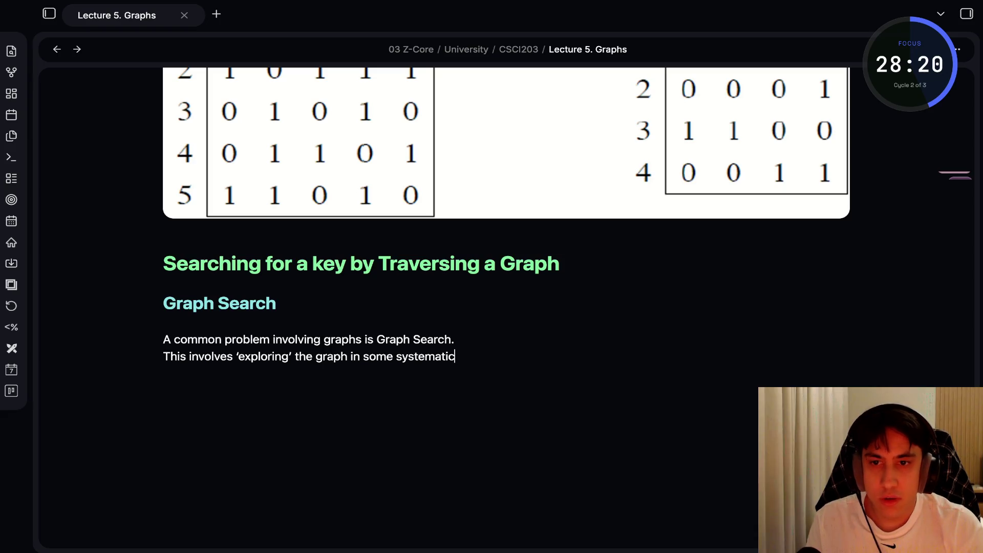
{"action": "type", "text": " way stat"}
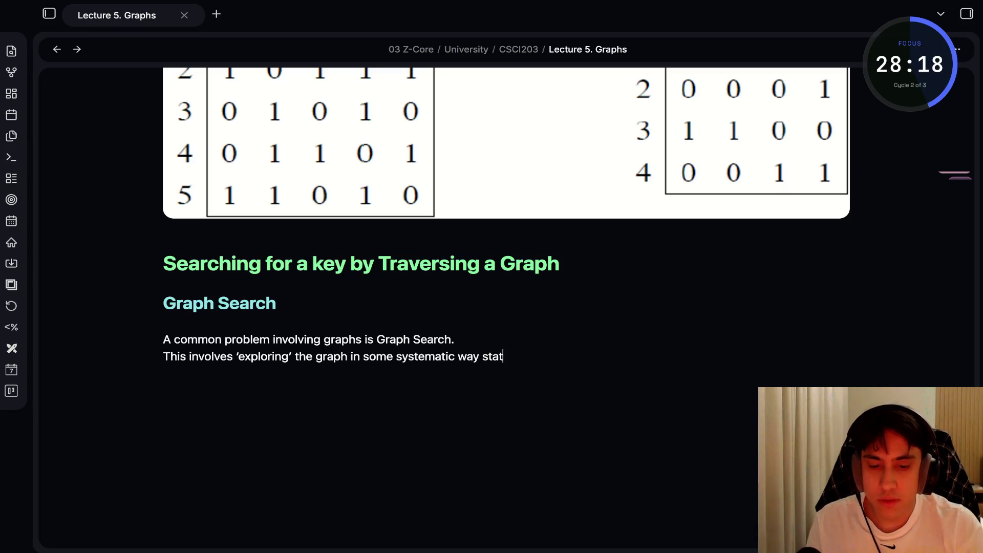
{"action": "key", "text": "BackSpace"}
{"action": "type", "text": "rting a"}
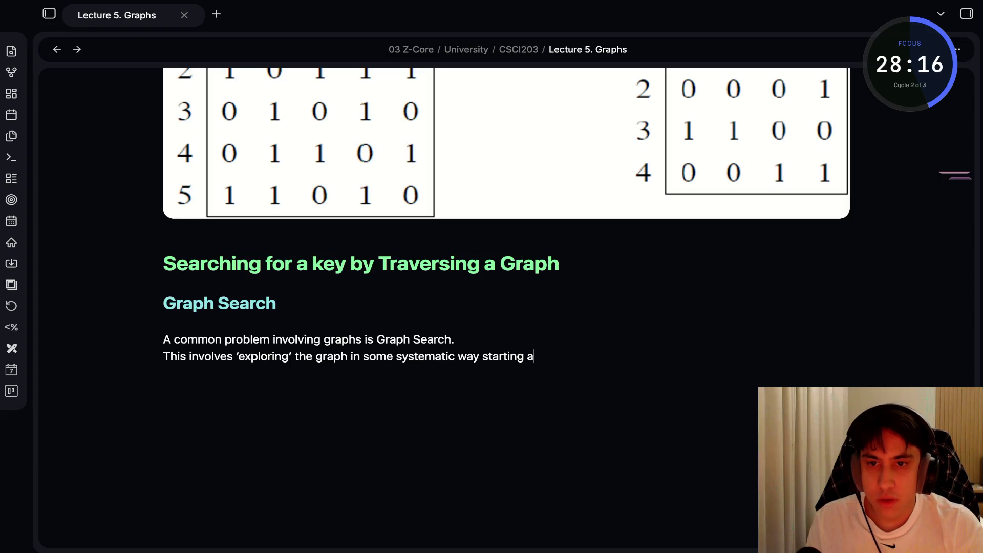
{"action": "type", "text": "t vertex"}
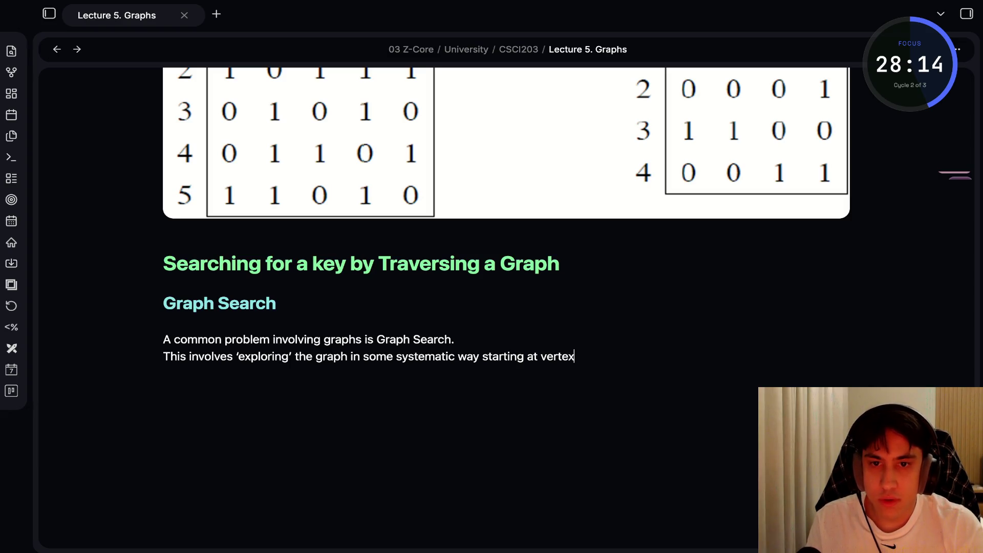
{"action": "type", "text": " s and visiting the other re"}
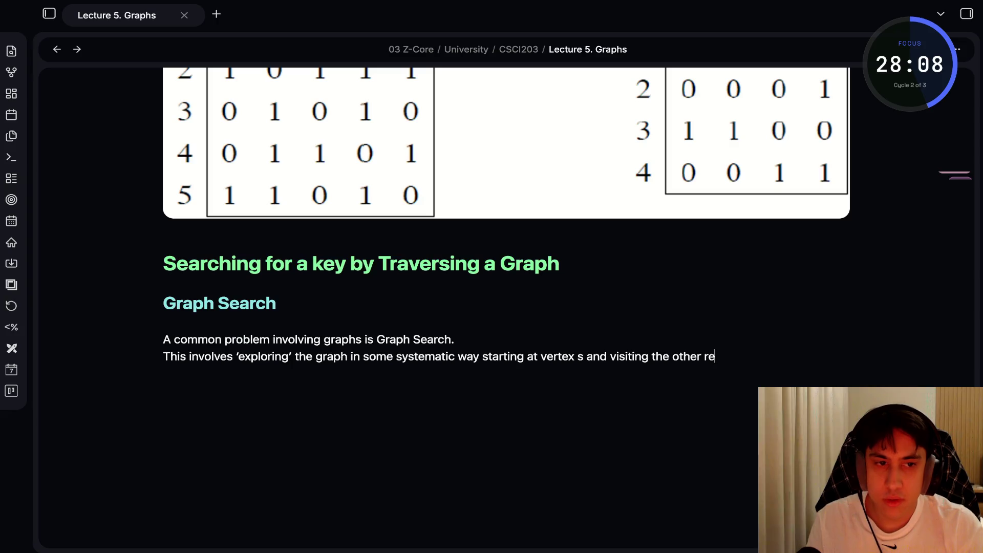
{"action": "type", "text": "achable vertices"}
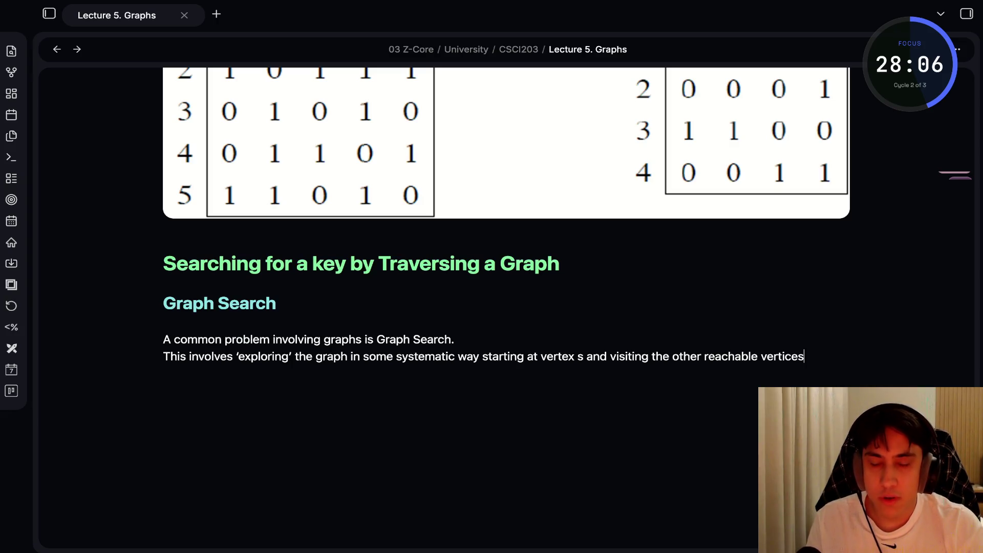
{"action": "type", "text": " by following"}
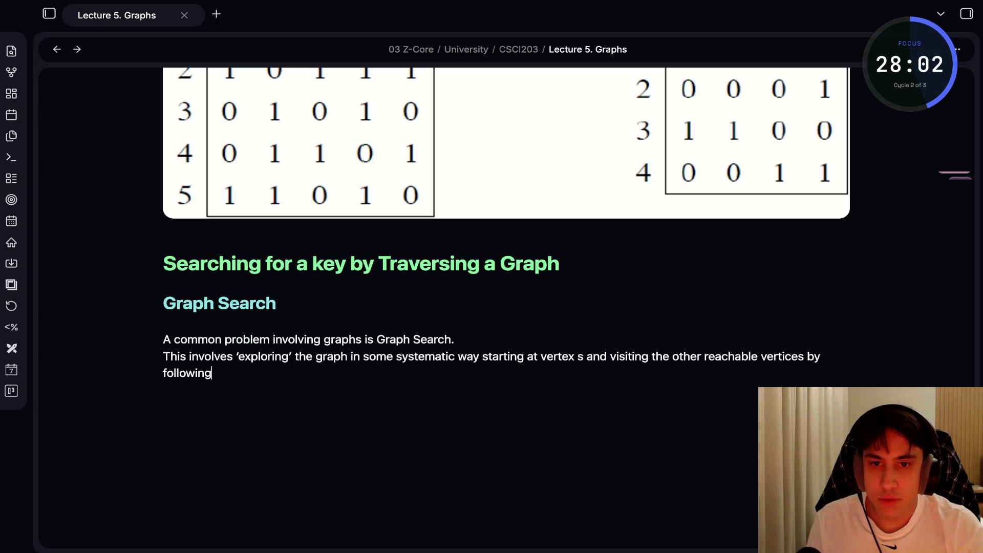
{"action": "type", "text": " edges from one vertex"}
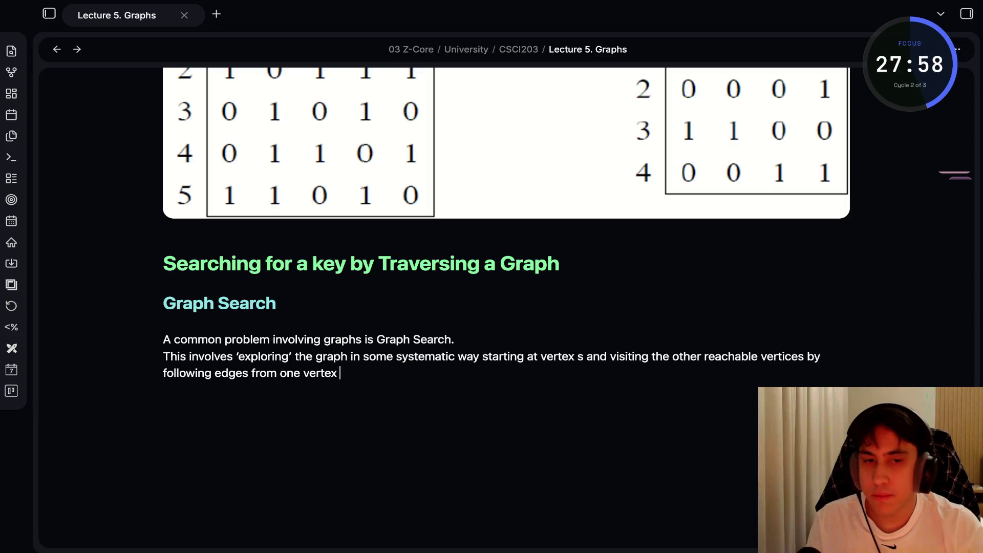
{"action": "type", "text": "to the next."}
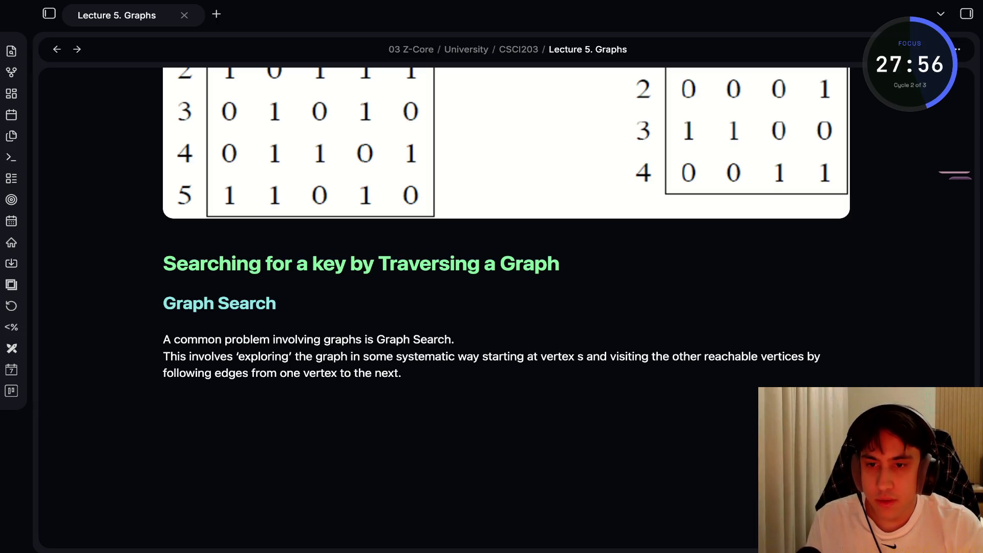
{"action": "key", "text": "Return"}
{"action": "type", "text": "This can be done in more"}
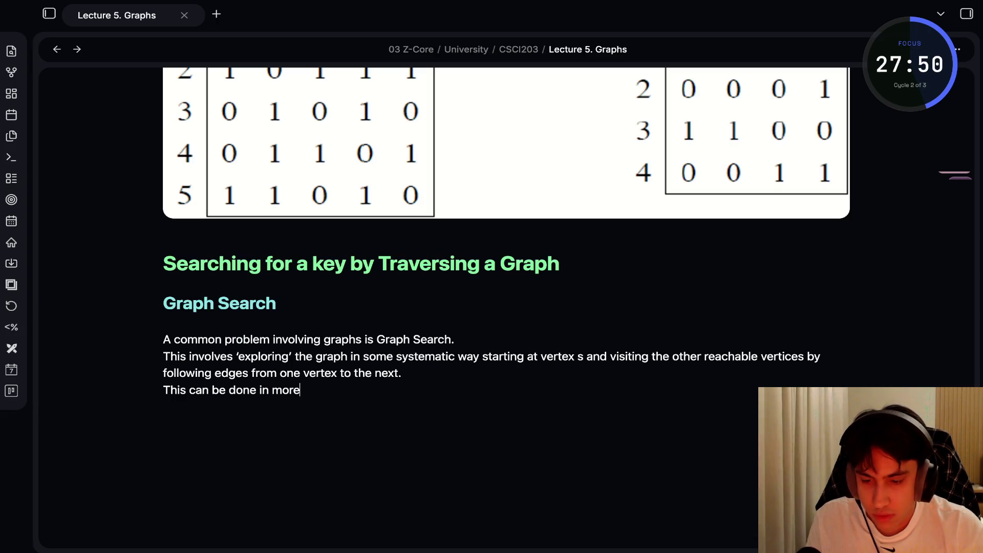
Turn the Graph Search paragraph lines into '- ' bullets.
{"action": "key", "text": "shift+Up"}
{"action": "key", "text": "shift+Up"}
{"action": "key", "text": "shift+Up"}
{"action": "key", "text": "shift+Home"}
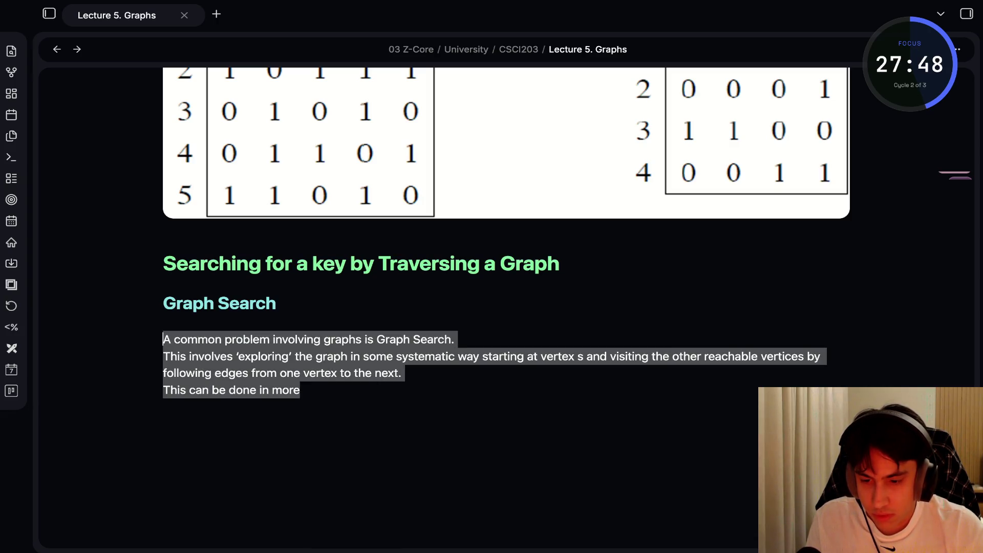
{"action": "key", "text": "Left"}
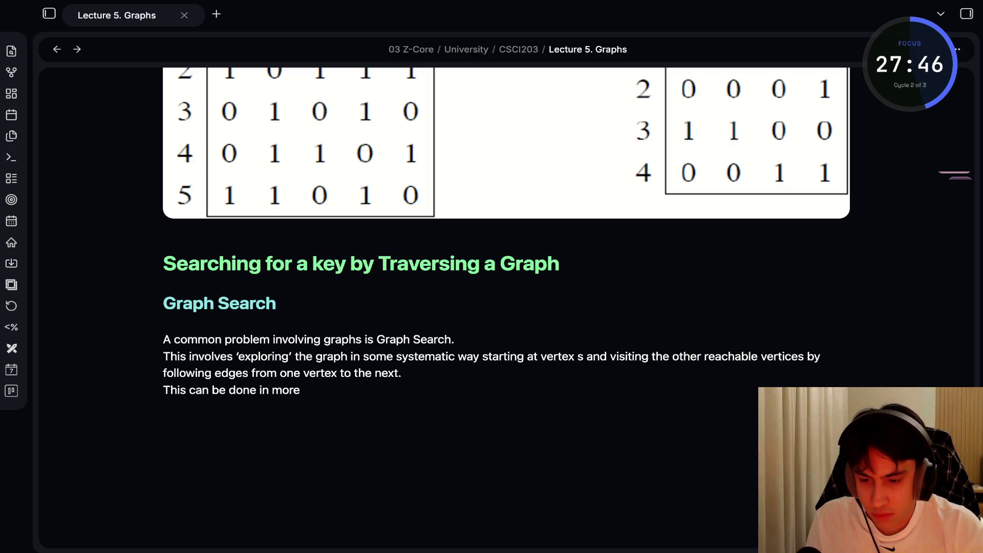
{"action": "type", "text": "- "}
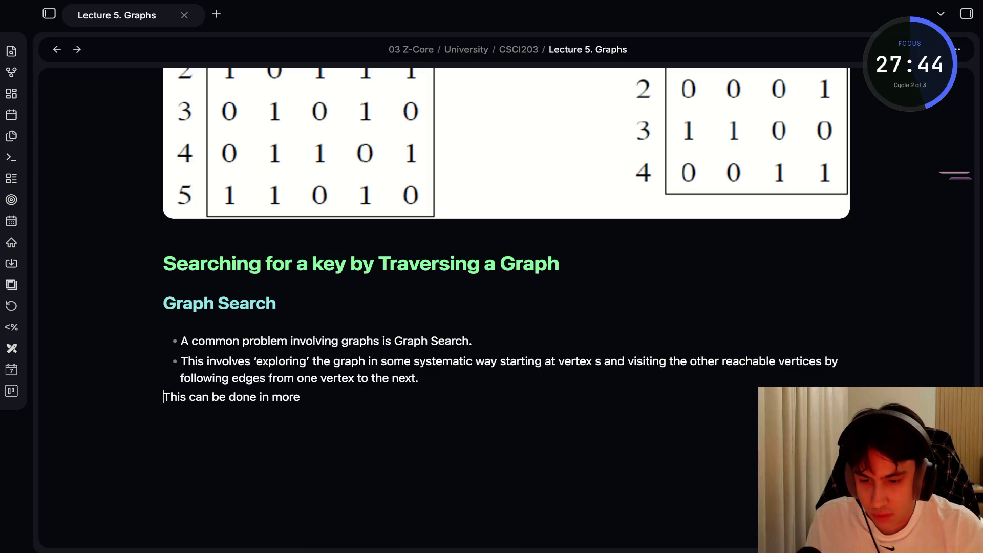
{"action": "type", "text": "-"}
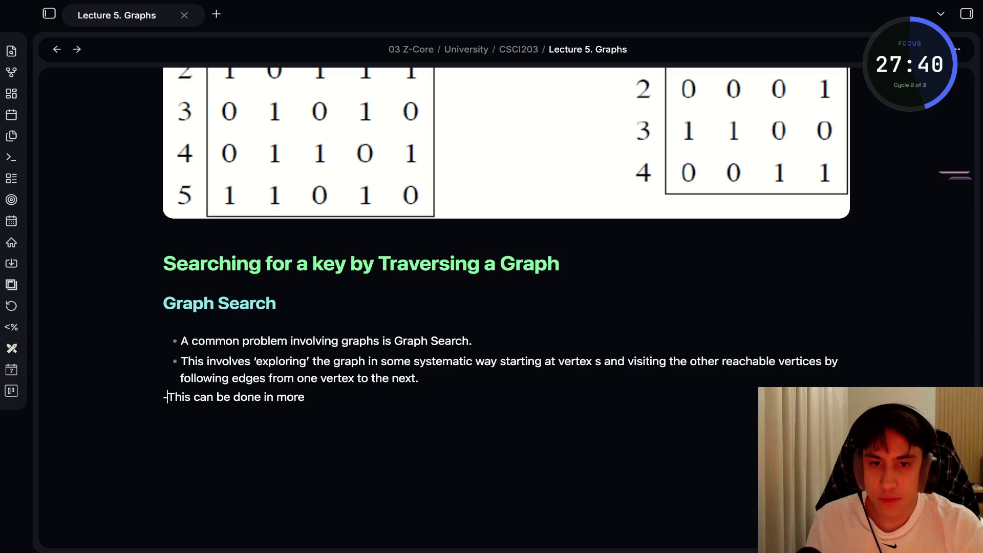
End the third bullet with 'than one way, as we shall see.' and add a 'Graph search has many real life applications, including:' bullet.
{"action": "key", "text": "End"}
{"action": "type", "text": "than one "}
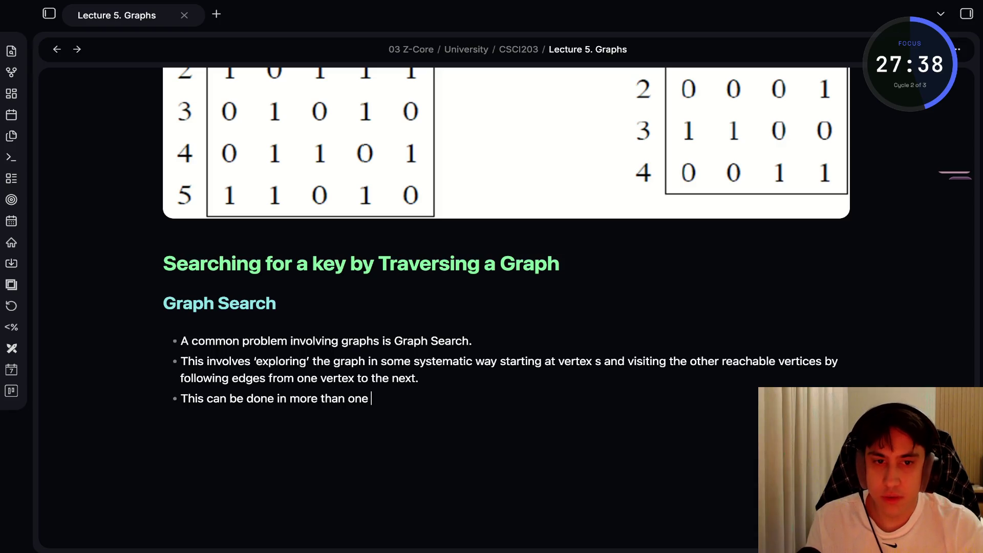
{"action": "type", "text": "way, as we shall see"}
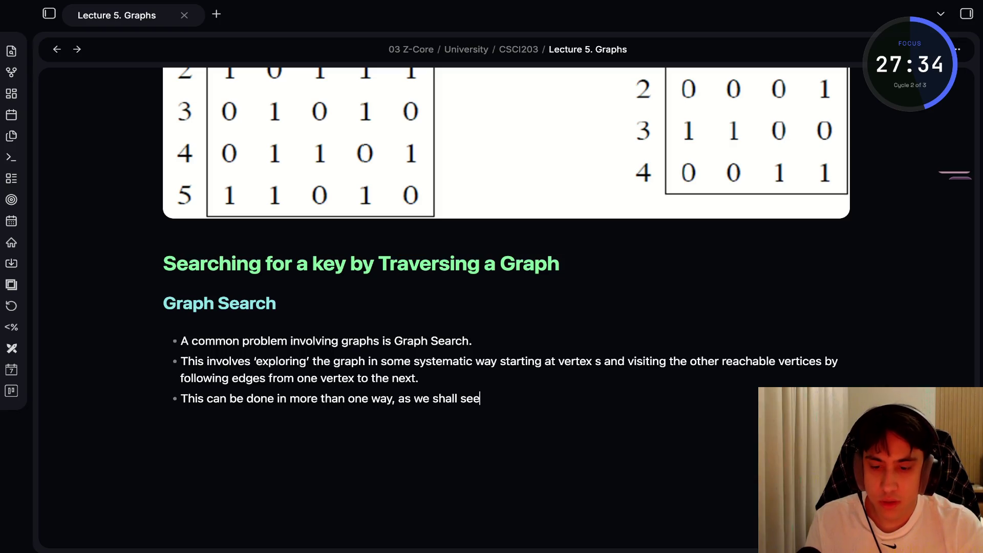
{"action": "type", "text": "."}
{"action": "key", "text": "Return"}
{"action": "type", "text": "Graph"}
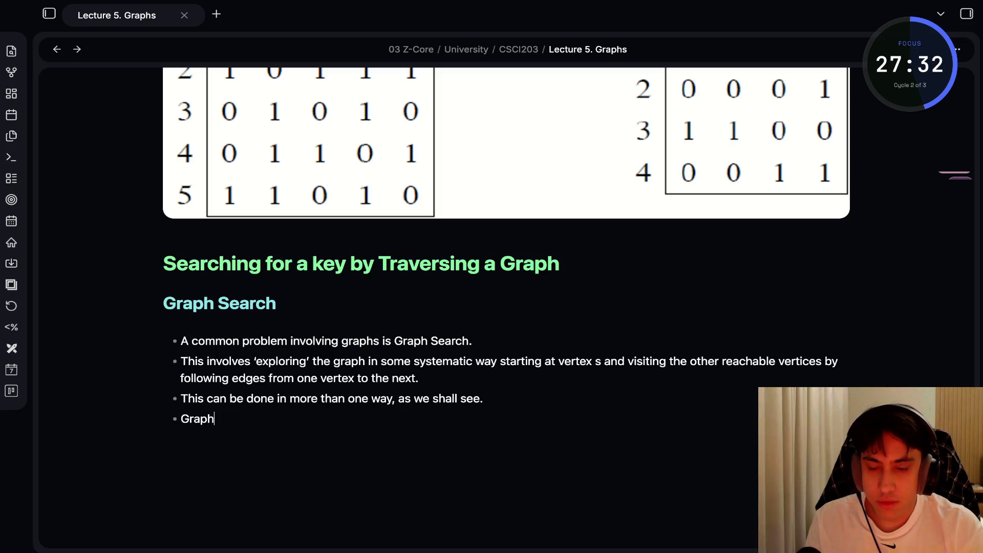
{"action": "type", "text": " search has "}
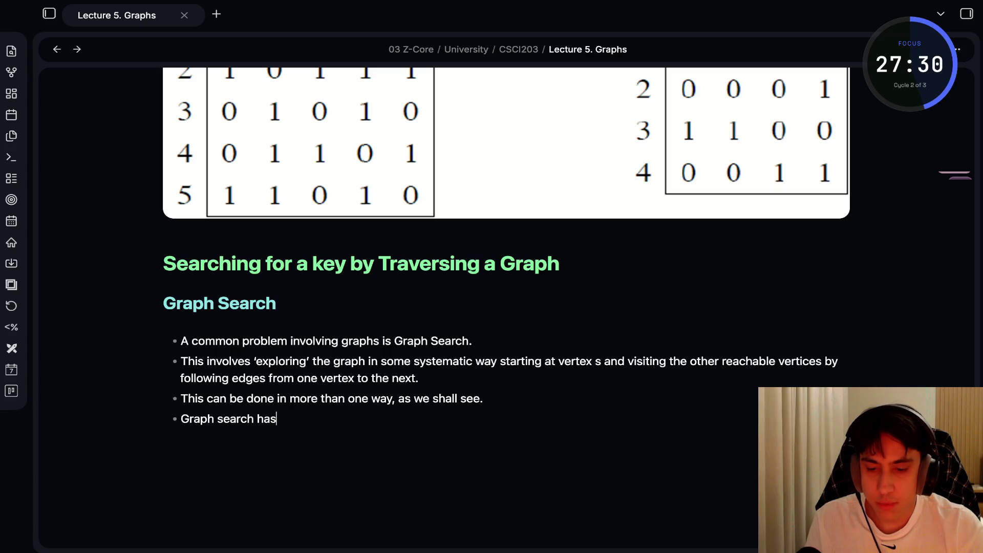
{"action": "type", "text": "many real li"}
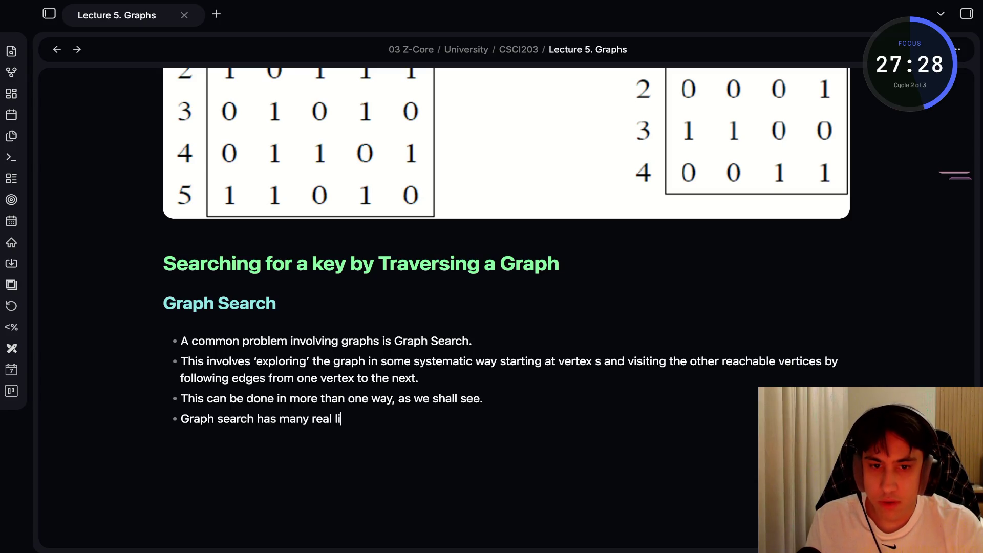
{"action": "type", "text": "fe applications,"}
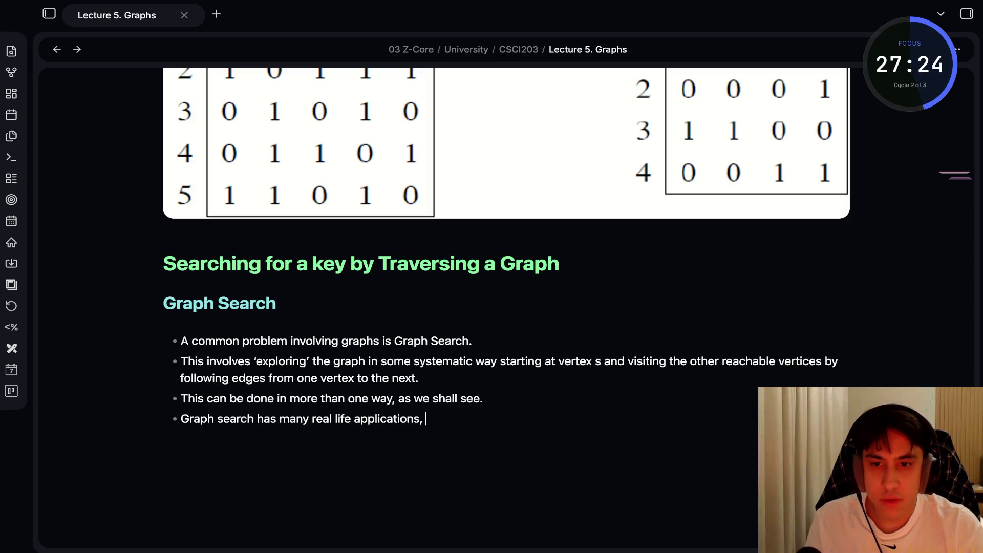
{"action": "type", "text": " including:"}
{"action": "key", "text": "BackSpace"}
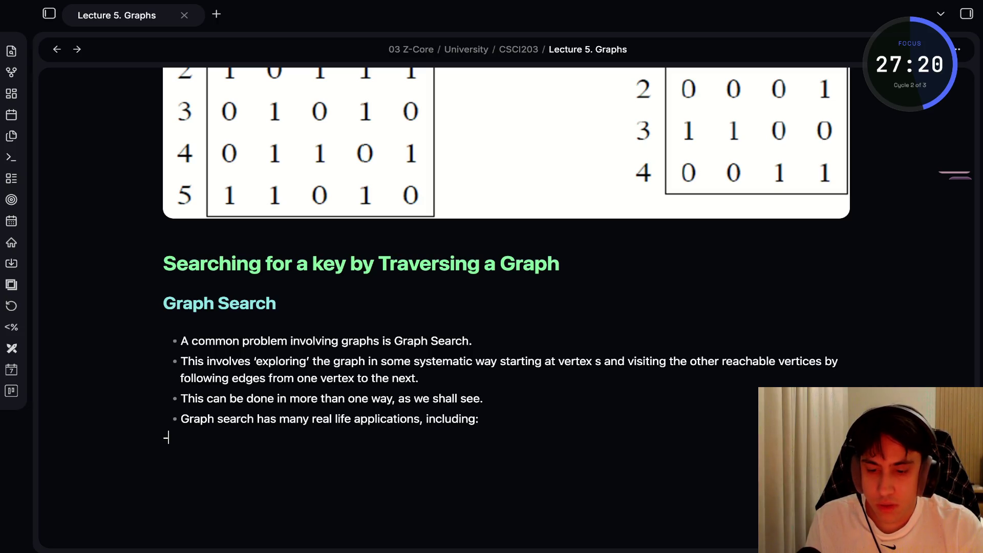
Add indented sub-bullets Web crawling, Network broadcast, Social networking, Garbage collection, Solving puzzles and games, then preview in reading view.
{"action": "key", "text": "Tab"}
{"action": "type", "text": "Web "}
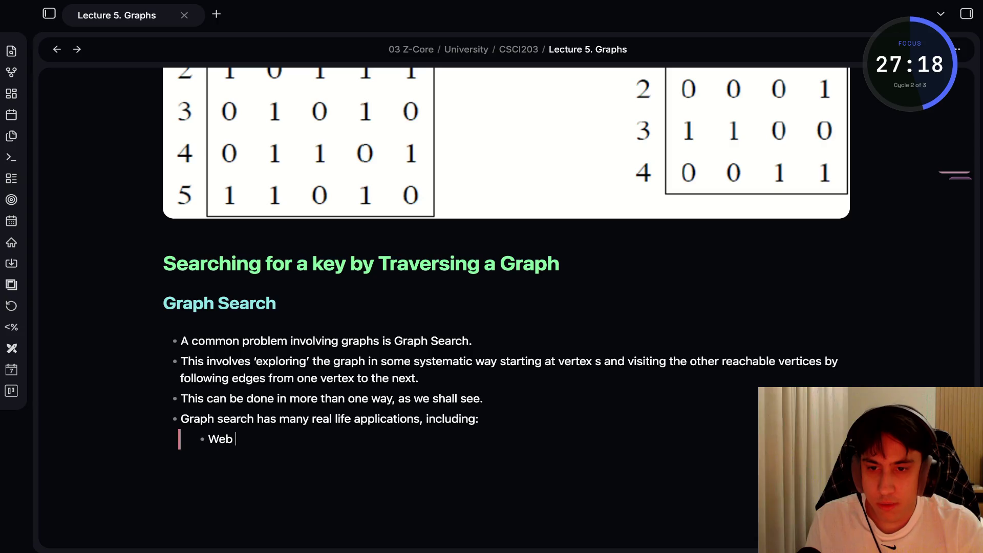
{"action": "type", "text": "crawling"}
{"action": "key", "text": "Return"}
{"action": "type", "text": "Net"}
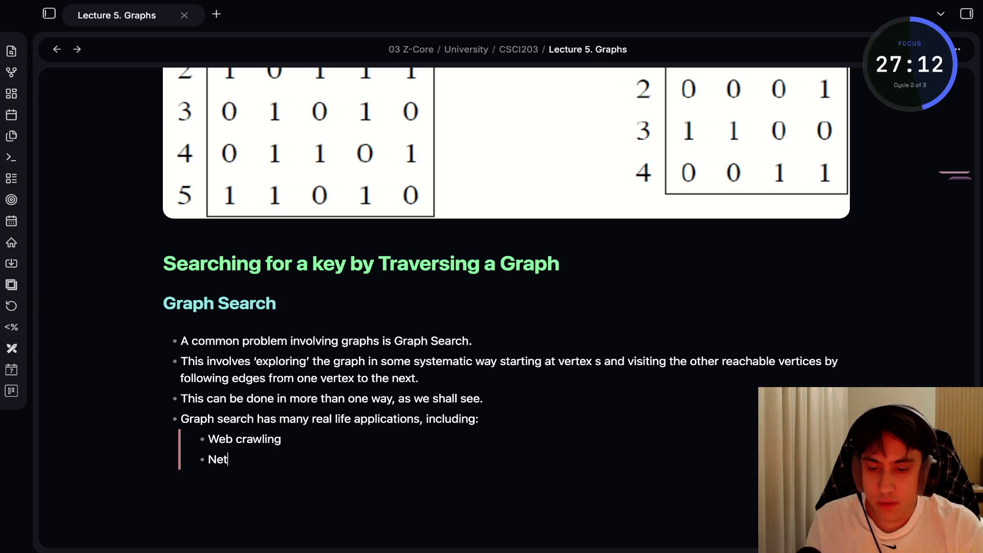
{"action": "type", "text": "w"}
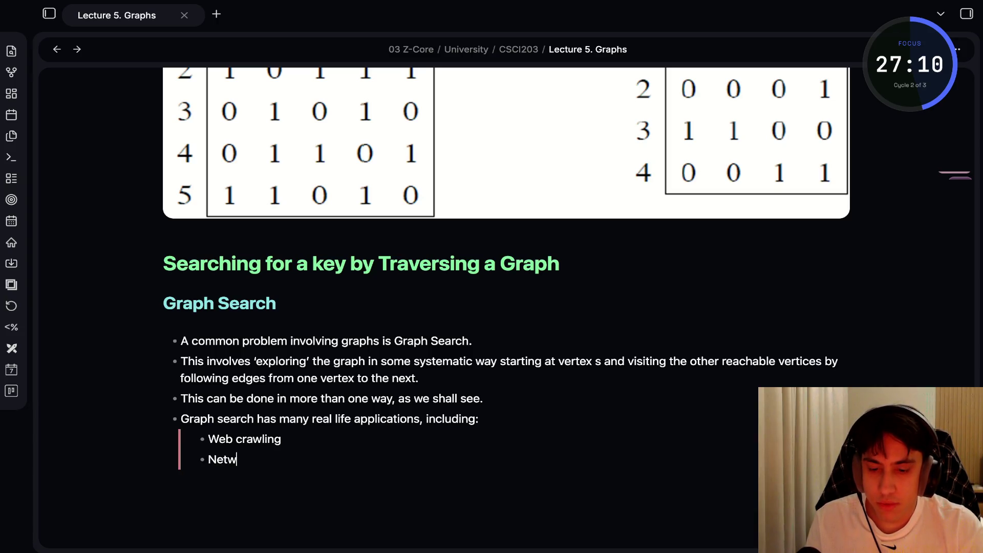
{"action": "type", "text": "ork broadcast"}
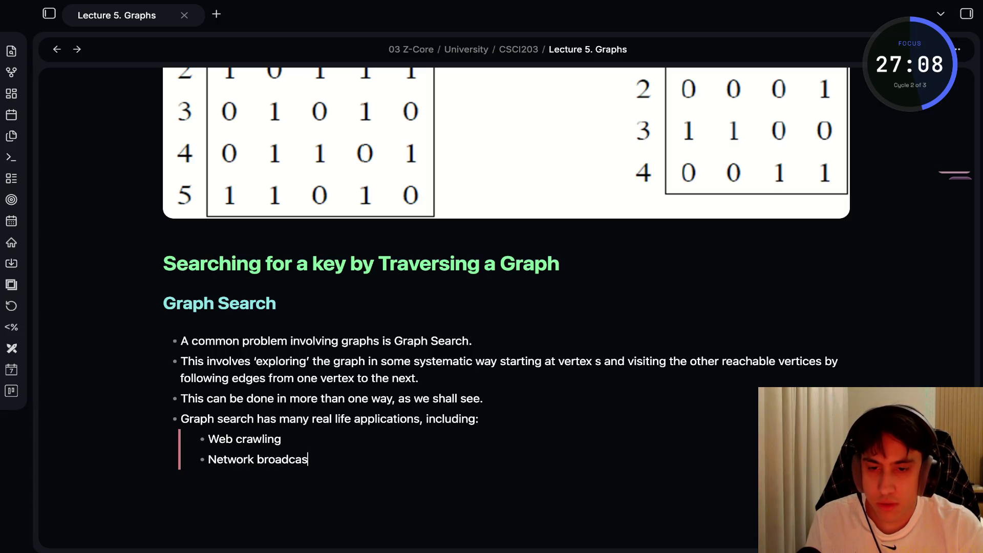
{"action": "key", "text": "Return"}
{"action": "type", "text": "Social"}
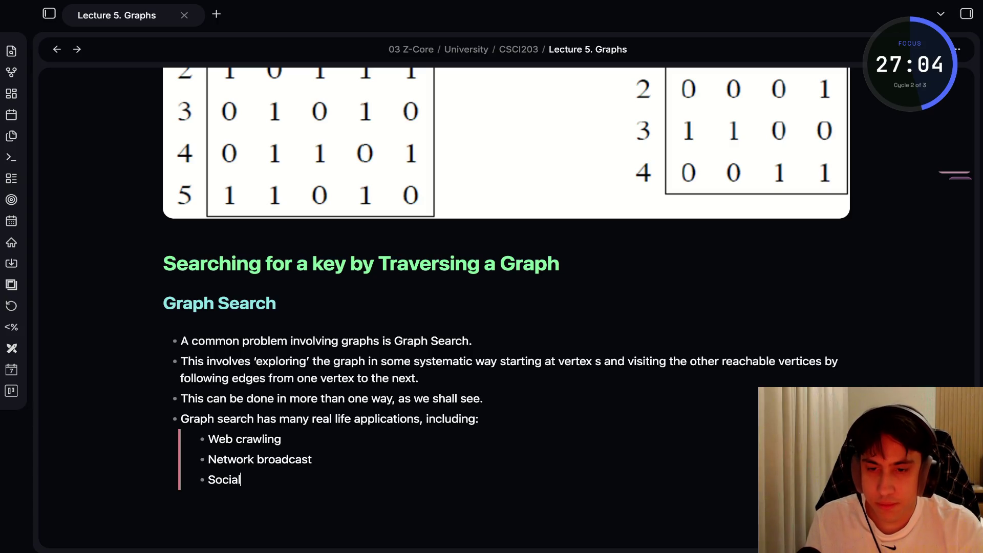
{"action": "type", "text": " networking"}
{"action": "key", "text": "Return"}
{"action": "type", "text": "Gar"}
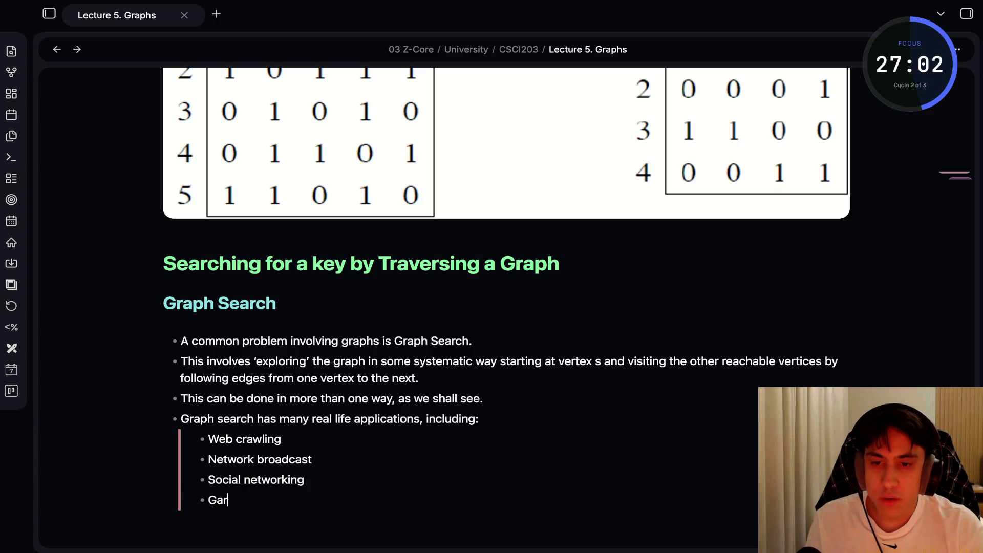
{"action": "type", "text": "bage col"}
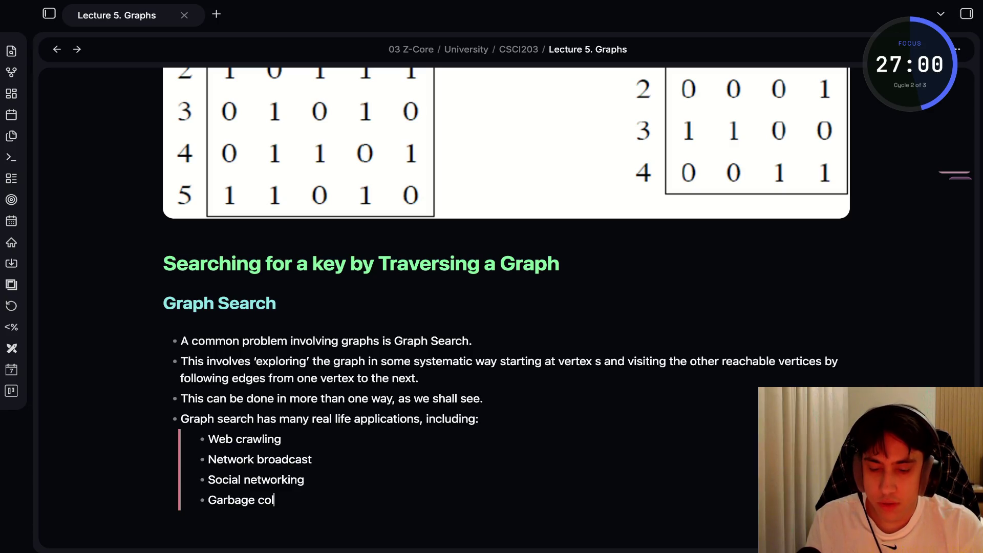
{"action": "type", "text": "lection"}
{"action": "key", "text": "Return"}
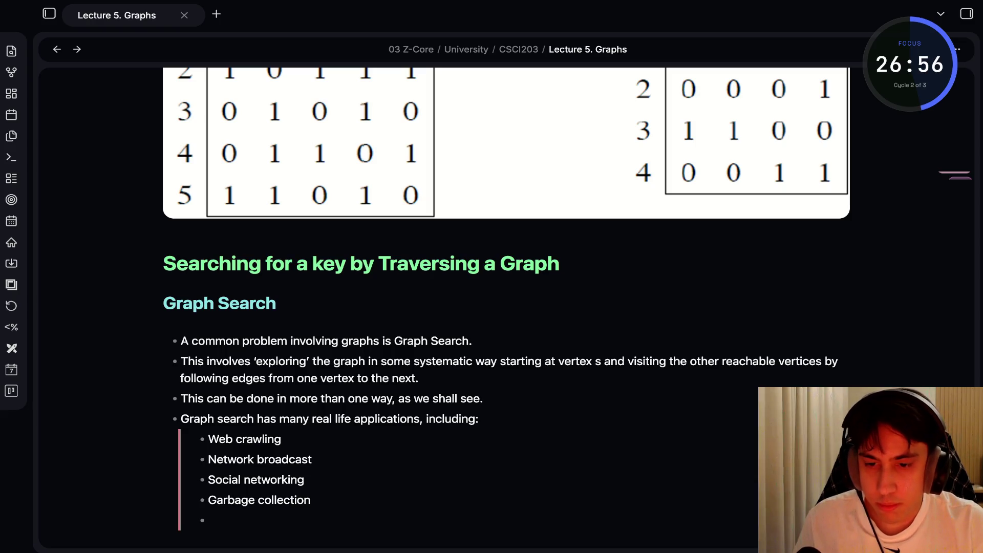
{"action": "type", "text": "Solving puzzles and "}
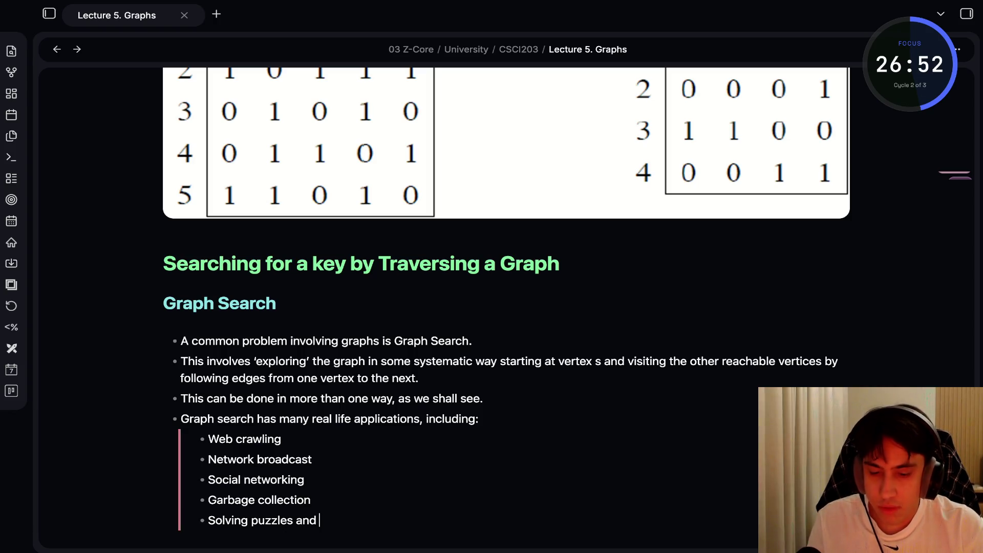
{"action": "type", "text": "games"}
{"action": "scroll", "coordinate": [493, 307], "scroll_direction": "down", "scroll_amount": 1}
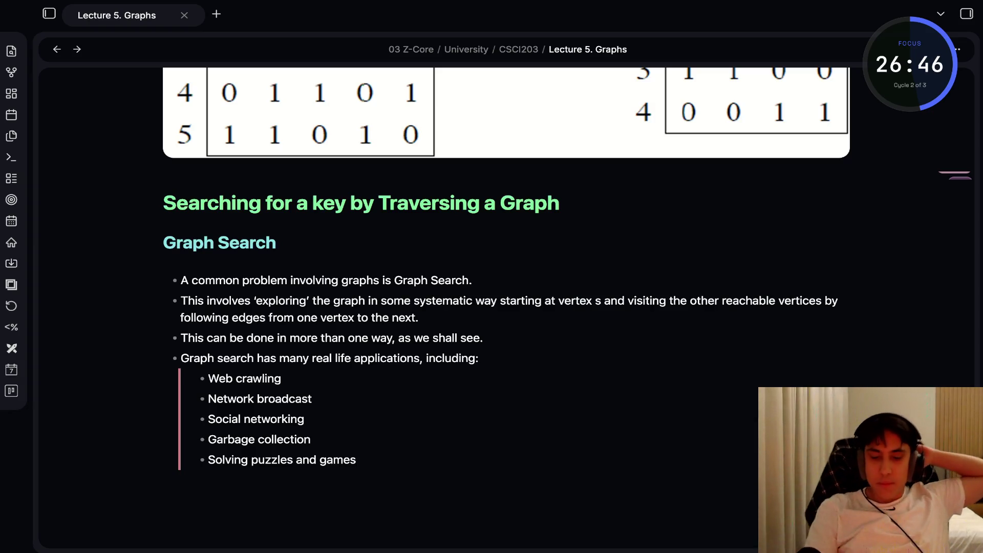
{"action": "key", "text": "ctrl+e"}
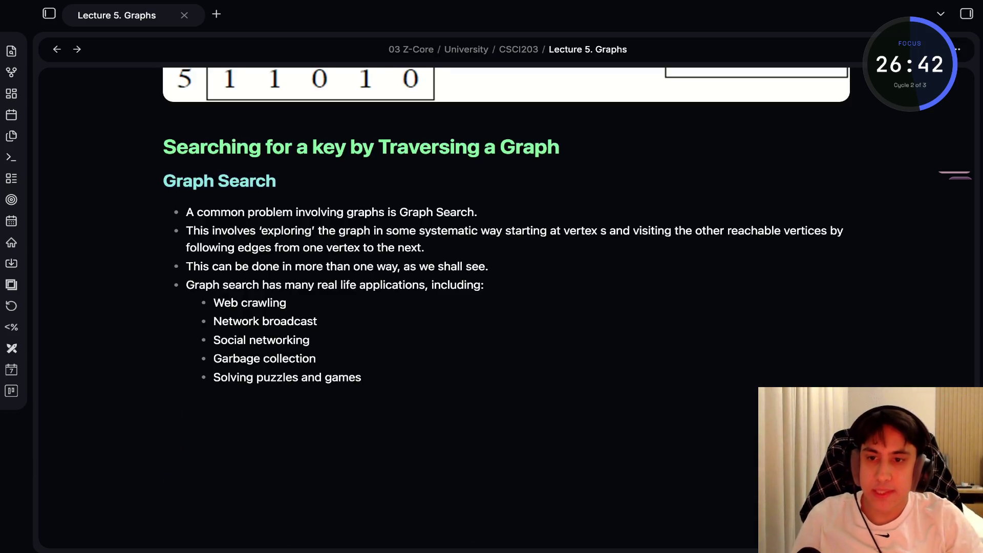
Review the Graph Search list in reading view, then return the note to editing view.
{"action": "scroll", "coordinate": [553, 220], "scroll_direction": "down", "scroll_amount": 1}
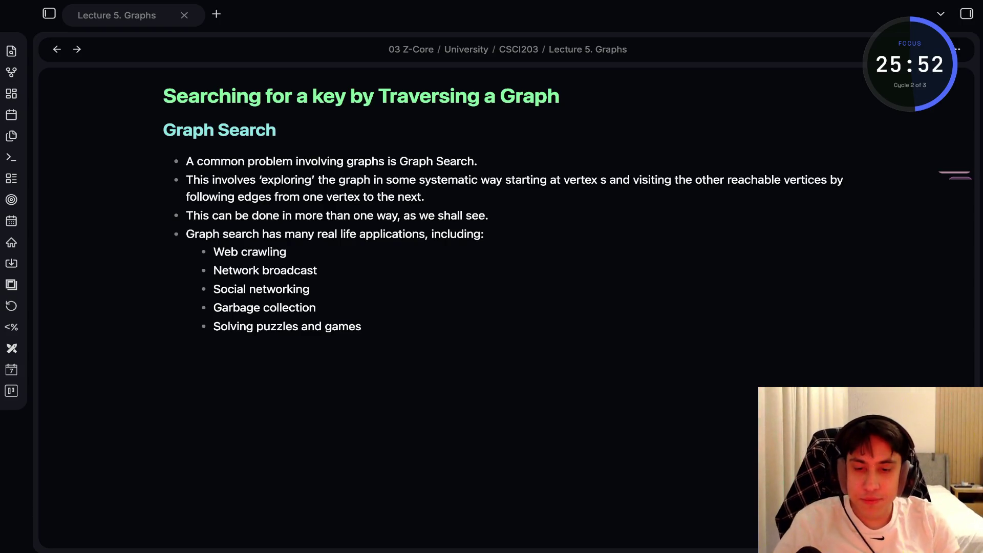
{"action": "key", "text": "super+Tab"}
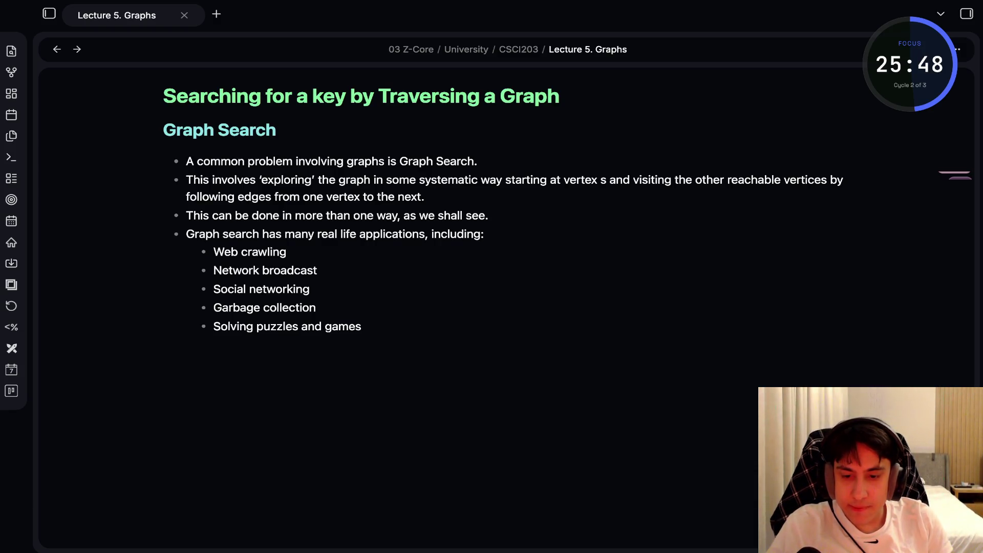
{"action": "key", "text": "ctrl+e"}
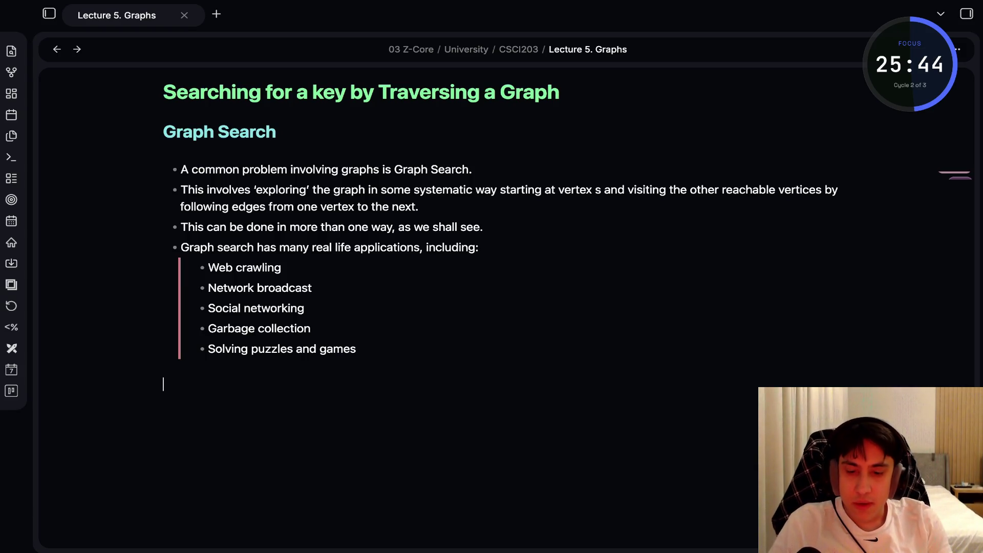
Add a '### BFS' heading and paste the seven-vertex BFS example graph with its c/v/q trace table below it.
{"action": "type", "text": "## #"}
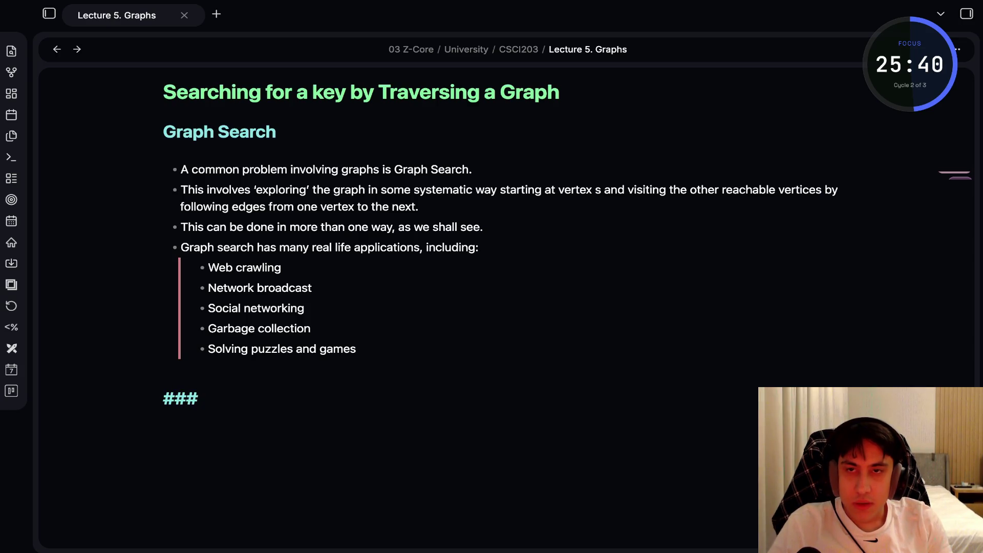
{"action": "type", "text": " B"}
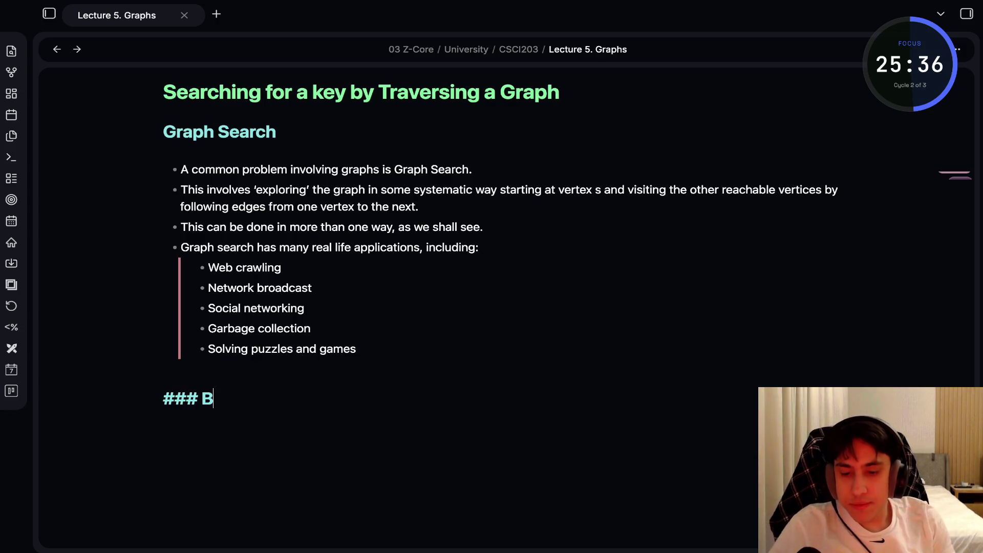
{"action": "type", "text": "FS"}
{"action": "key", "text": "Return"}
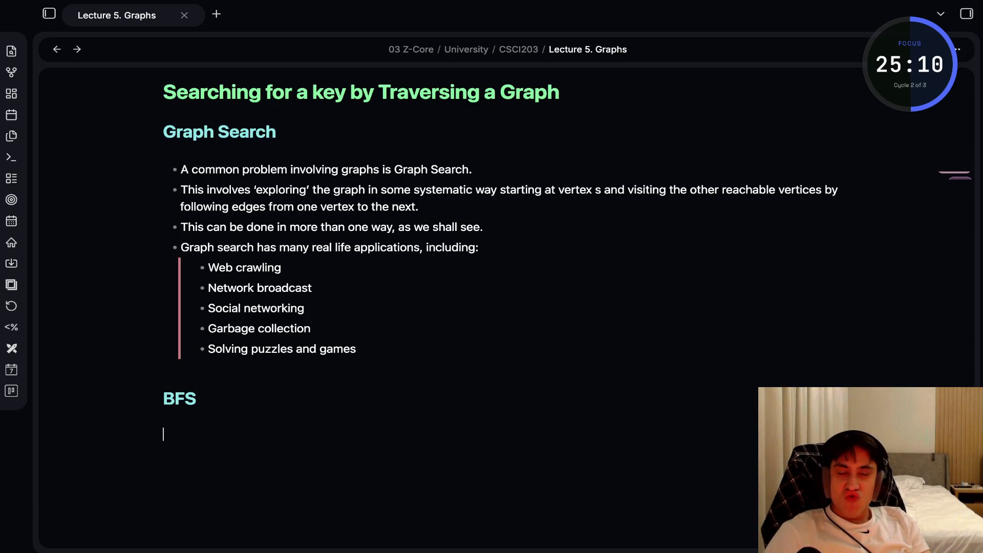
{"action": "key", "text": "ctrl+v"}
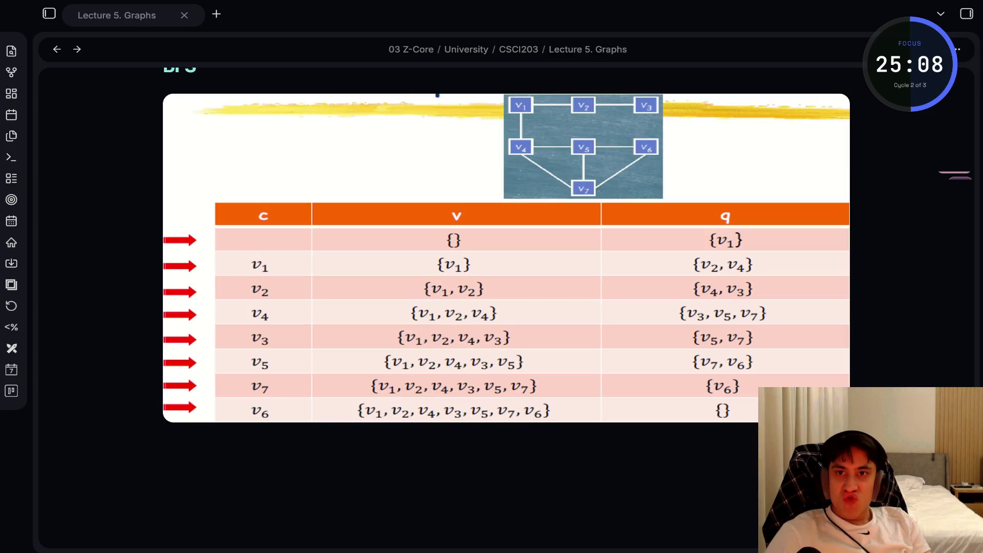